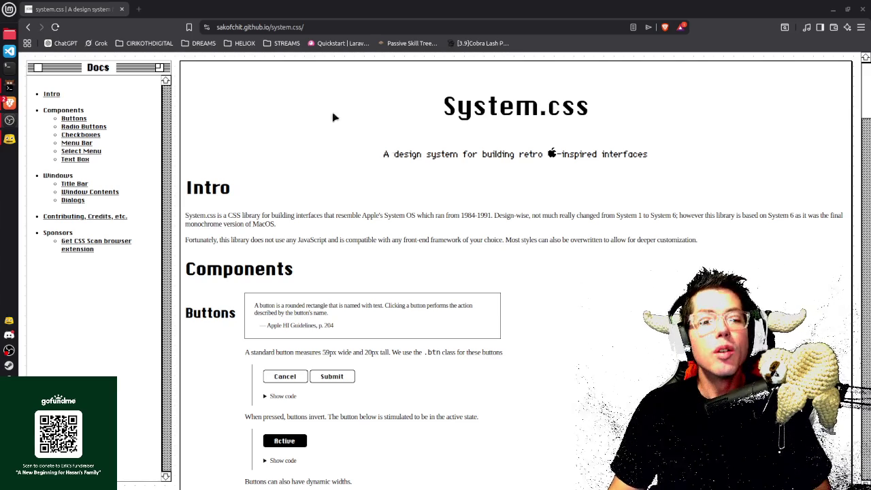
Read the System.css docs down through Windows and Dialogs to the credits, then minimize Brave
scroll(439, 162, "down", 2)
scroll(439, 162, "down", 3)
scroll(441, 167, "down", 3)
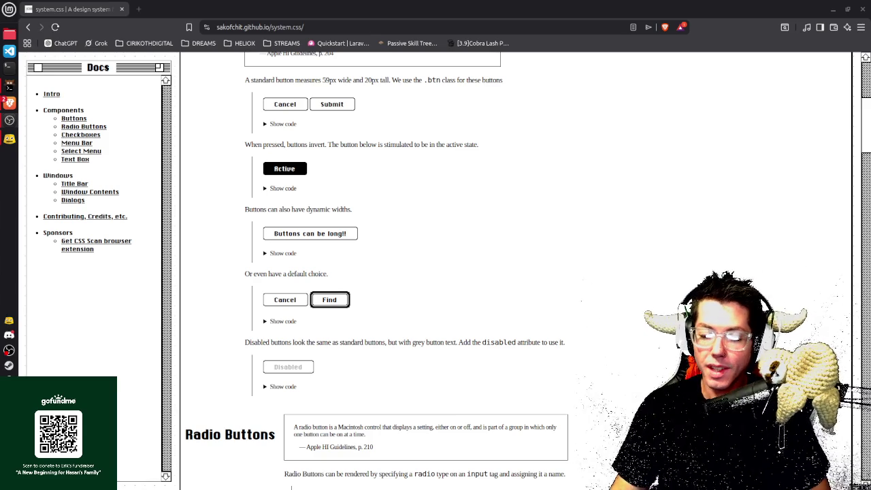
scroll(474, 276, "down", 2)
scroll(474, 277, "up", 3)
scroll(474, 276, "up", 3)
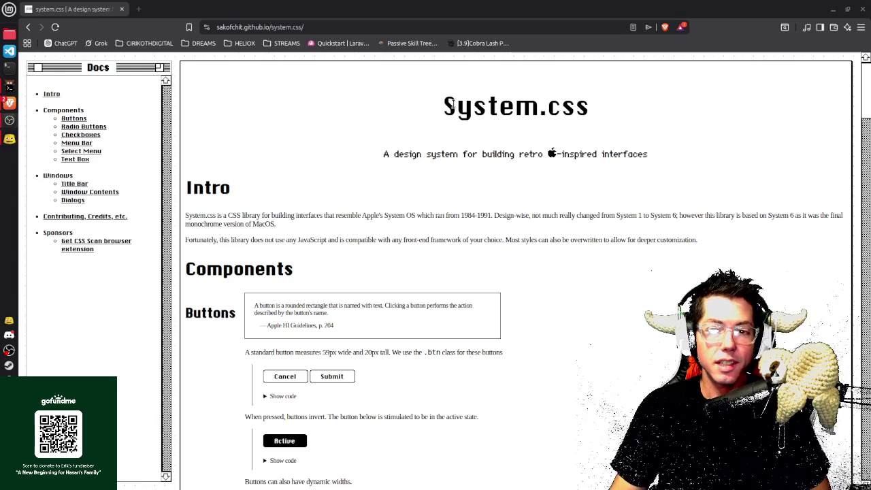
scroll(519, 218, "down", 1)
scroll(519, 218, "down", 2)
scroll(519, 217, "down", 1)
scroll(521, 216, "down", 3)
scroll(522, 216, "down", 2)
scroll(523, 216, "down", 3)
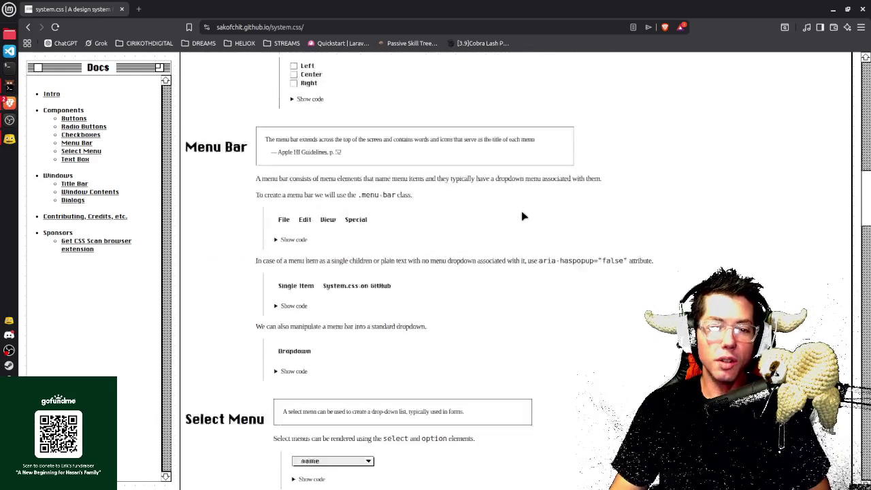
scroll(522, 216, "down", 3)
scroll(522, 216, "down", 3)
scroll(523, 216, "down", 2)
scroll(523, 217, "down", 3)
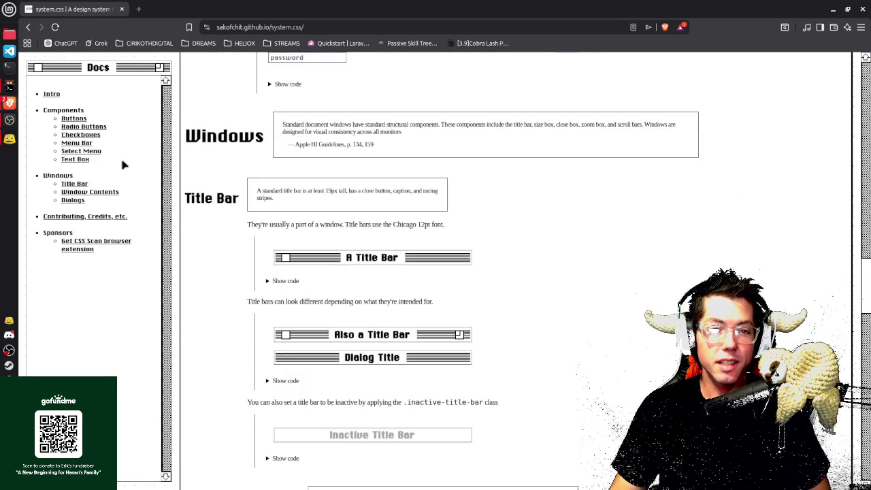
scroll(339, 194, "down", 2)
scroll(462, 185, "down", 5)
scroll(428, 72, "down", 4)
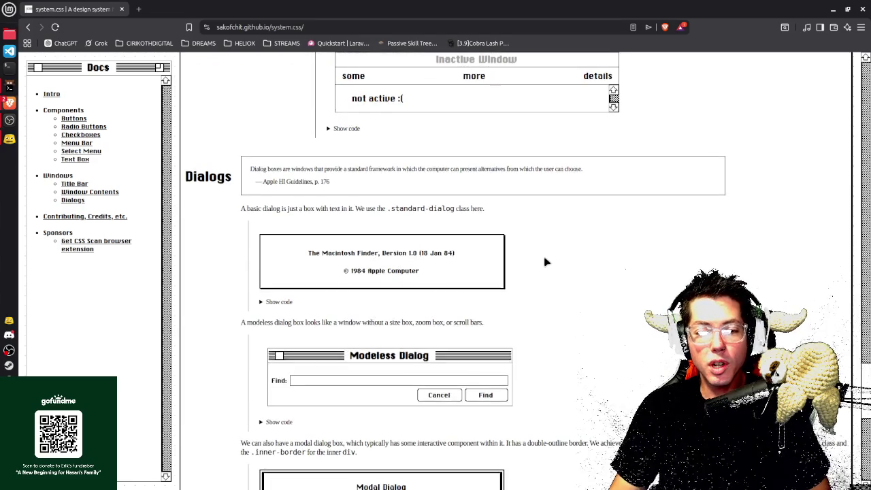
scroll(539, 276, "down", 3)
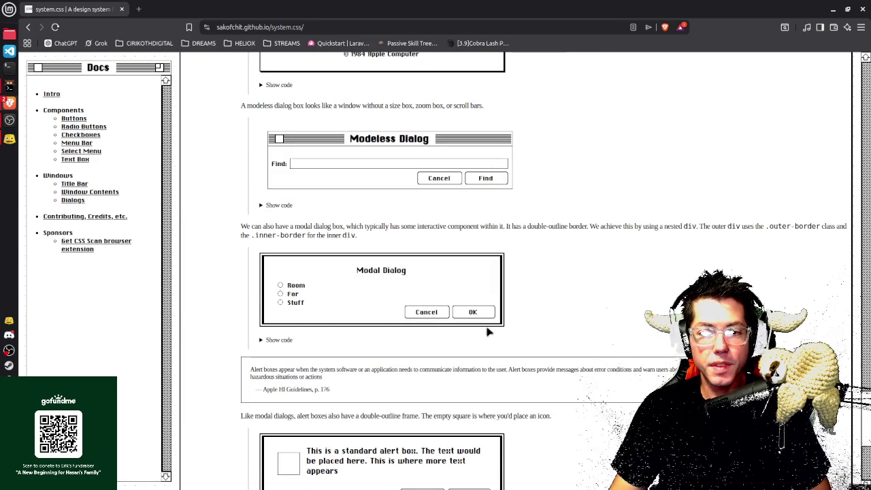
scroll(389, 256, "down", 2)
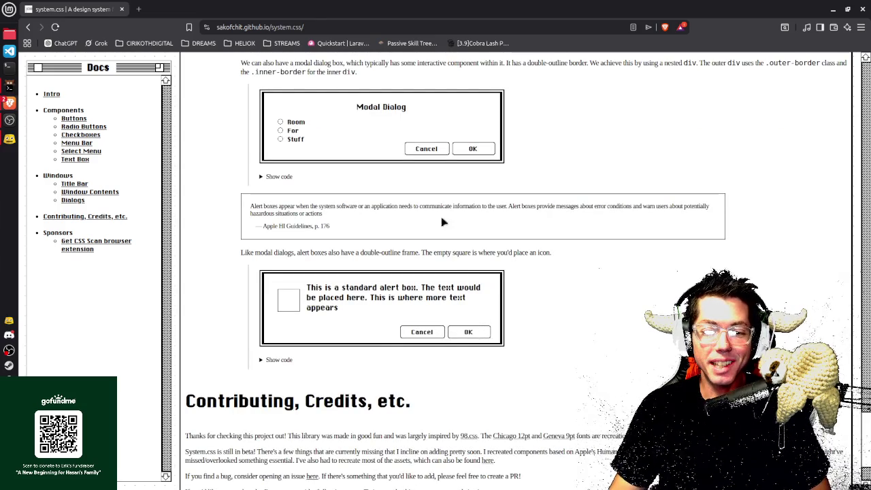
left_click(833, 9)
Cut the 3. Dark Freedom section and its leftover blank line from chaos_realm.md
key("Down")
key("Down")
key("Down")
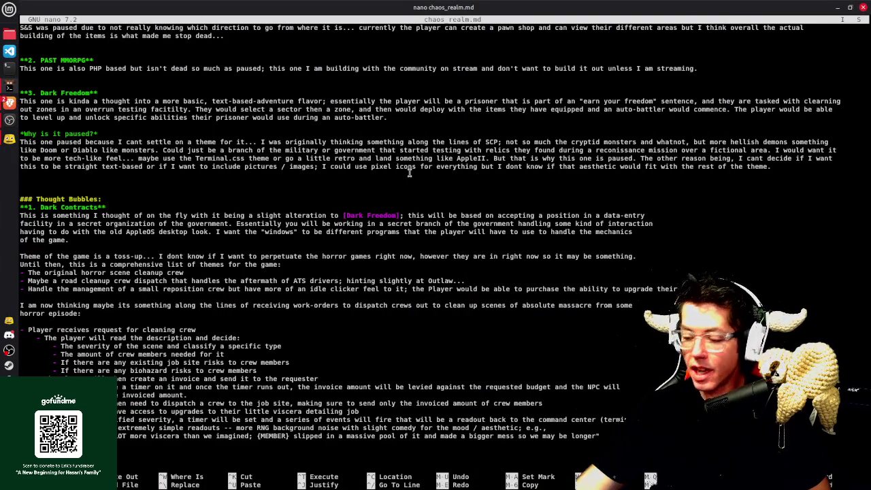
key("Up")
key("Up")
key("Up")
key("Up")
key("Up")
key("Up")
key("Up")
key("Up")
key("Up")
key("Up")
key("Up")
key("Up")
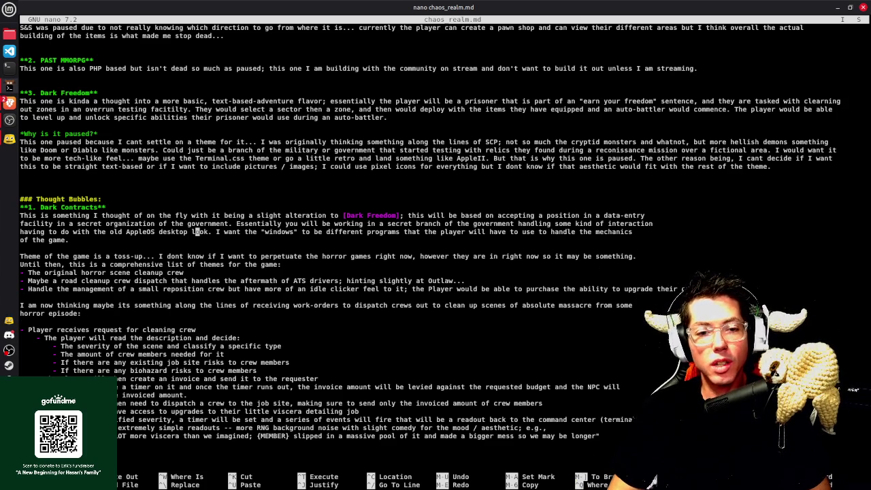
key("Up")
key("Up")
key("Up")
key("Up")
key("Up")
key("Up")
key("Up")
key("Up")
key("Up")
key("Up")
key("Up")
key("Down")
key("Down")
key("Down")
key("Down")
key("Down")
key("Down")
key("Down")
key("Down")
key("Down")
key("Down")
key("Down")
key("Down")
key("Down")
key("Up")
key("Up")
key("Up")
key("Up")
key("Up")
key("Up")
key("Up")
key("Up")
key("Up")
key("Up")
key("Up")
key("Up")
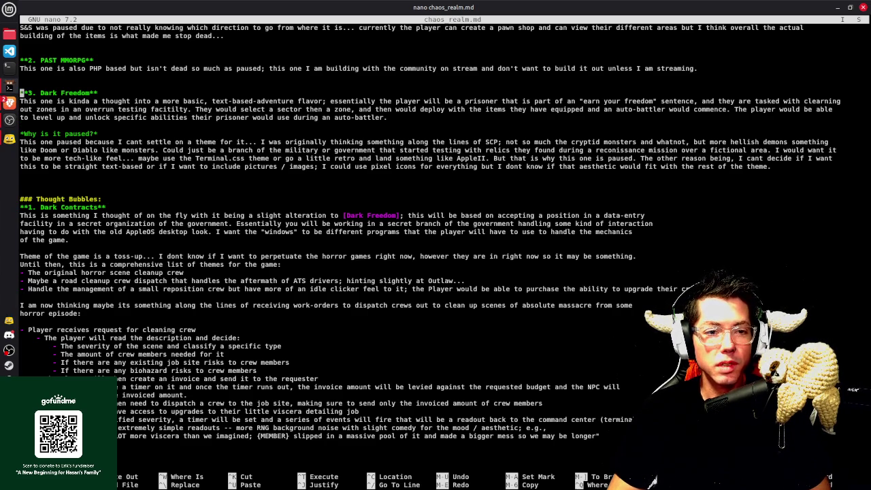
key("shift+Down")
key("shift+Down")
key("shift+Down")
key("shift+Down")
key("shift+Down")
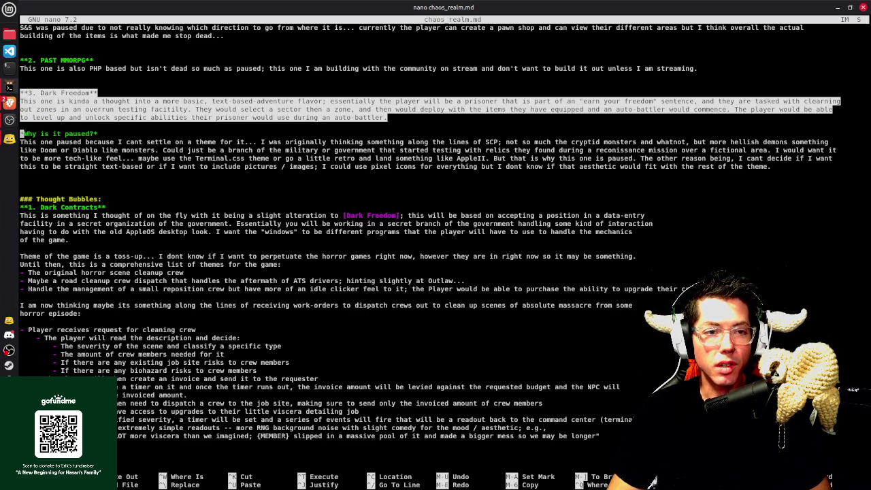
key("shift+Down")
key("shift+Down")
key("shift+Down")
key("shift+Down")
key("shift+Down")
key("shift+Down")
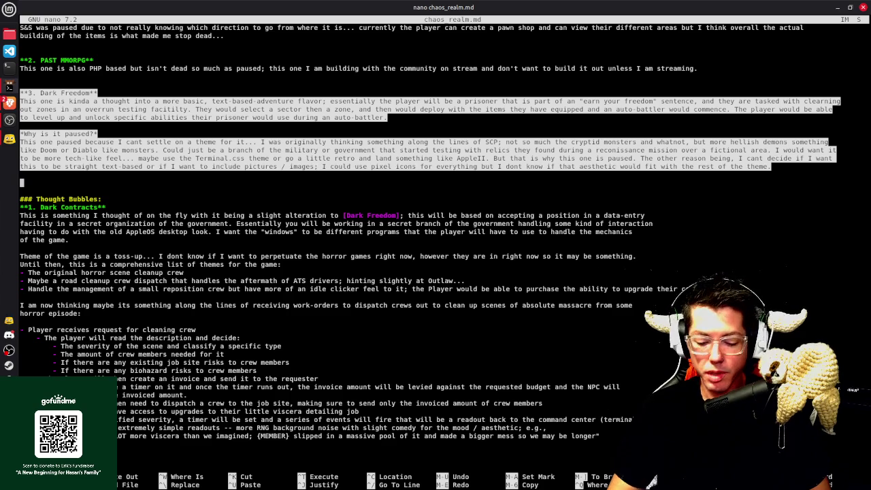
key("ctrl+k")
key("BackSpace")
key("BackSpace")
Save chaos_realm.md under the same file name
key("ctrl+o")
key("Return")
key("Down")
key("Down")
key("Down")
key("Down")
key("Down")
key("Down")
key("Down")
key("Down")
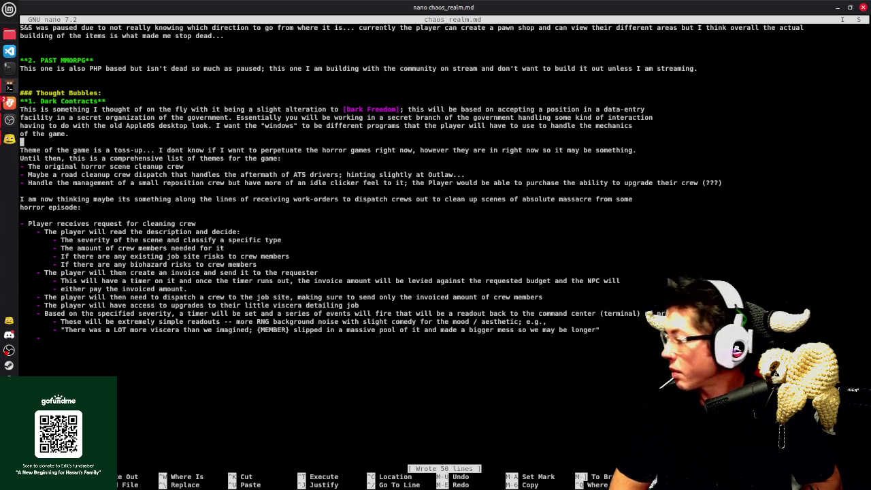
Look over the Dark Contracts notes without editing, then return to the System.css docs in Brave
key("Up")
key("Up")
key("Up")
key("Up")
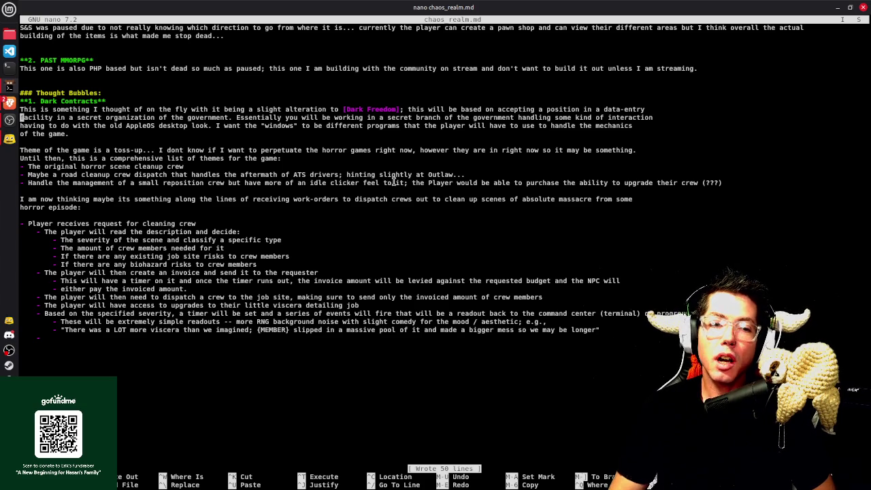
key("Down")
key("Down")
key("Down")
key("Down")
key("Down")
key("Down")
key("Down")
key("Down")
key("Down")
key("Up")
key("Up")
key("Up")
key("Up")
key("Up")
key("Up")
key("Up")
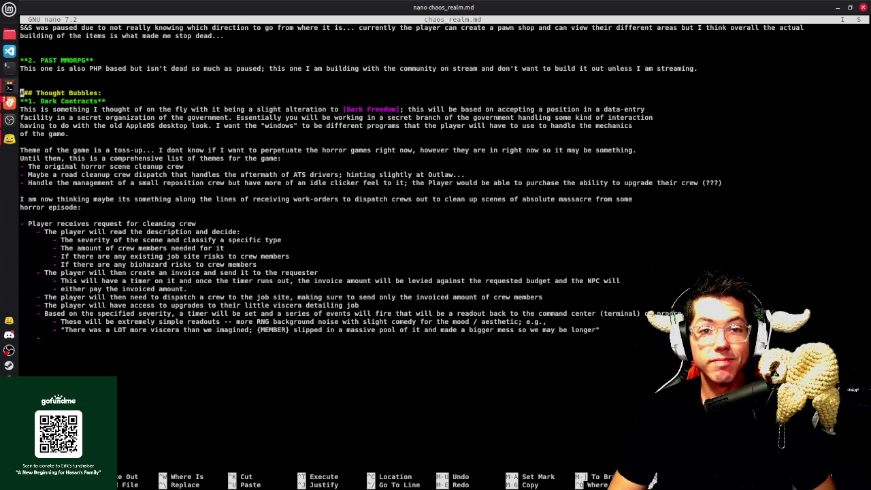
key("Down")
key("Down")
key("Down")
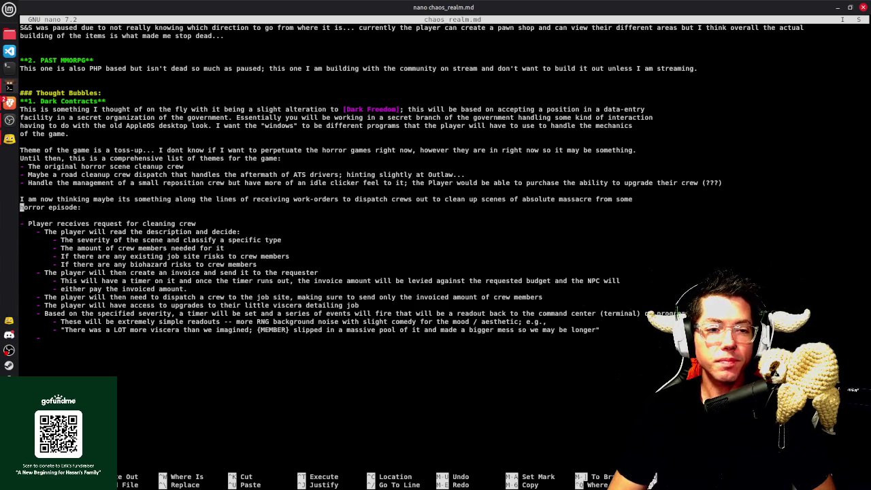
key("Up")
key("Up")
key("Up")
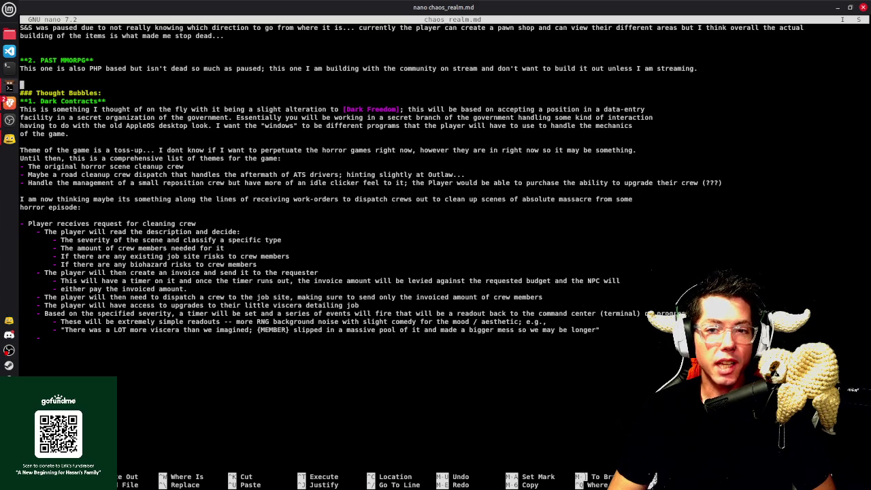
key("Down")
key("Down")
key("Down")
key("Down")
key("Down")
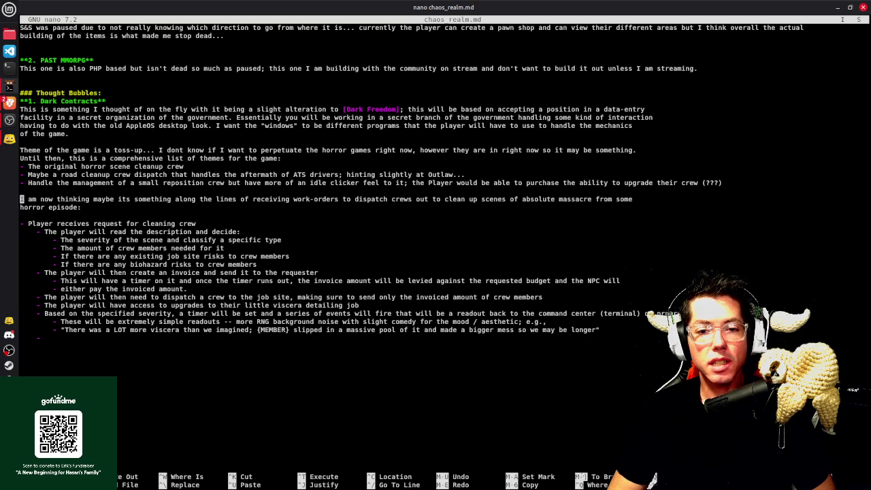
key("shift+End")
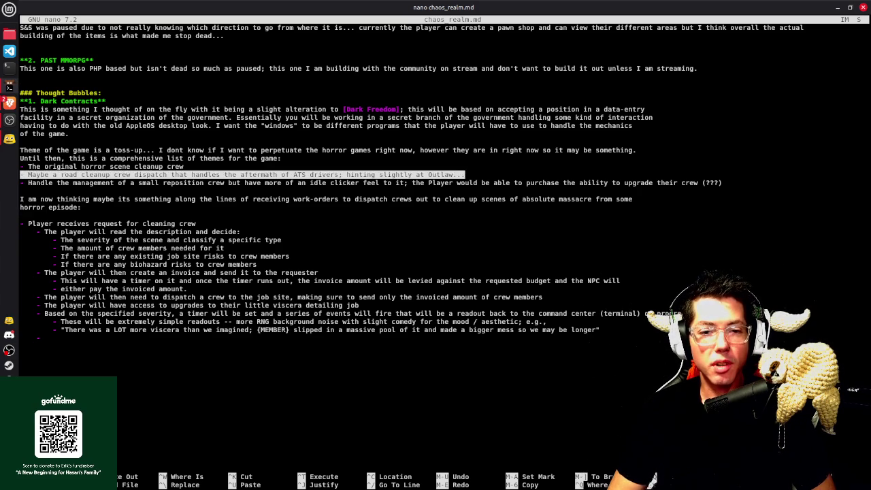
key("Up")
key("Up")
key("Up")
key("Up")
key("Up")
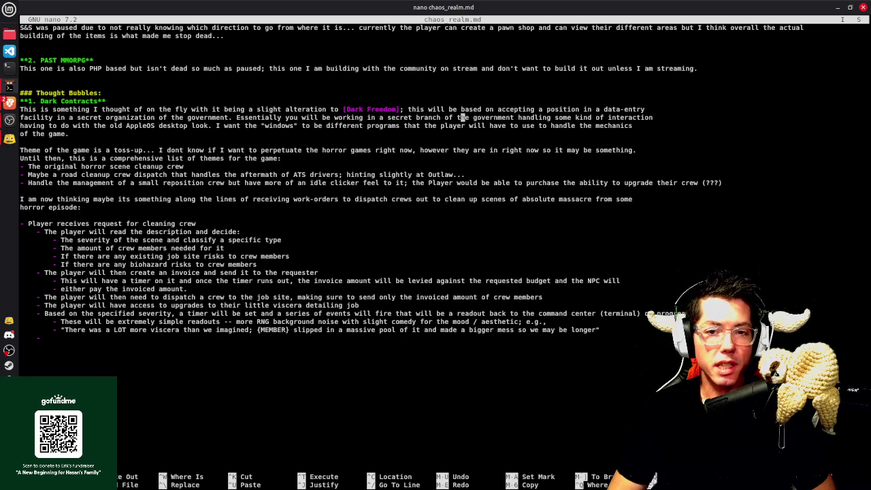
key("alt+Tab")
key("alt+Tab")
key("alt+Tab")
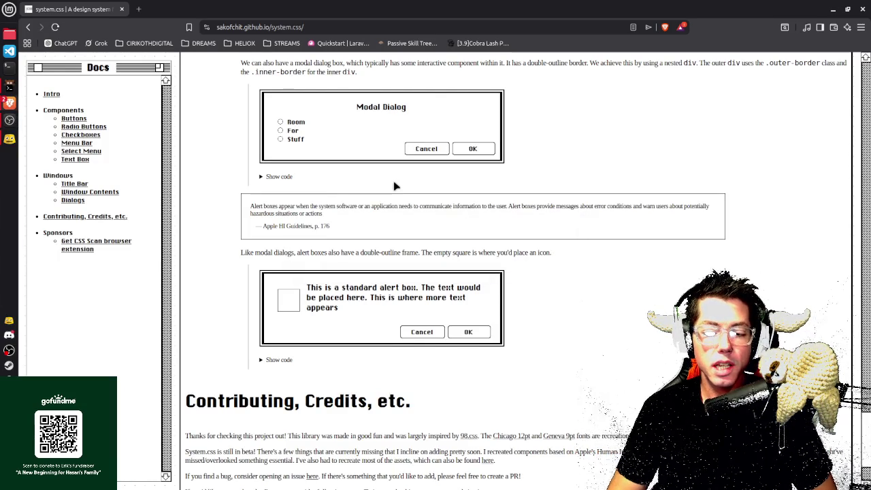
Leave the System.css dialog examples and bring nano with chaos_realm.md back to the front
key("alt+Tab")
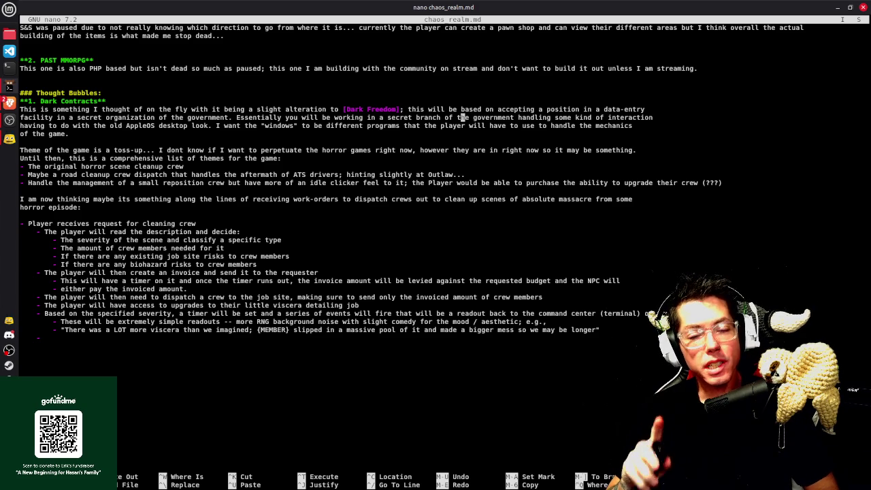
Delete the empty line below 'horror episode:' in chaos_realm.md
key("alt+Tab")
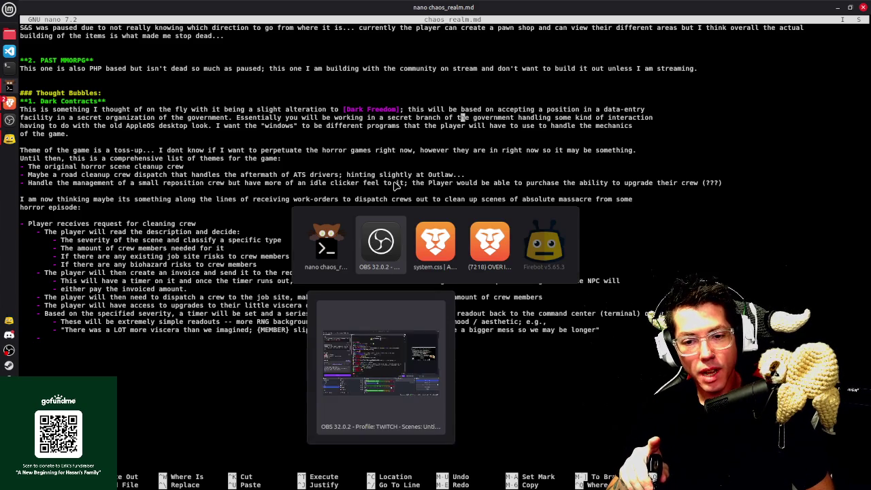
key("alt+Tab")
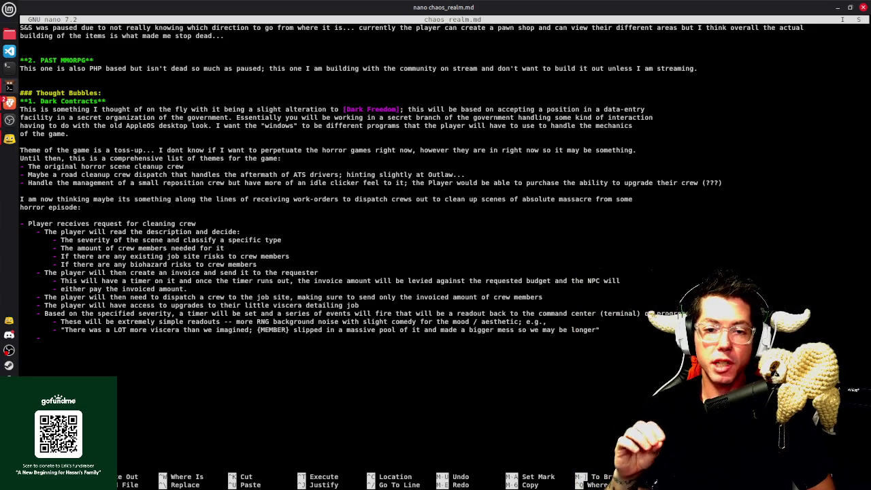
key("Home")
key("Down")
key("Down")
key("Down")
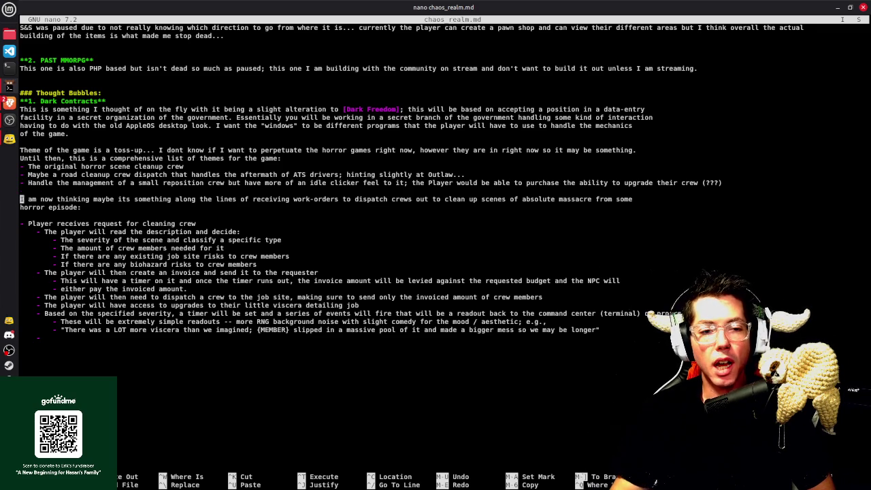
key("Down")
key("Down")
key("Down")
key("Down")
key("Down")
key("Down")
key("Down")
key("Down")
key("Down")
key("Down")
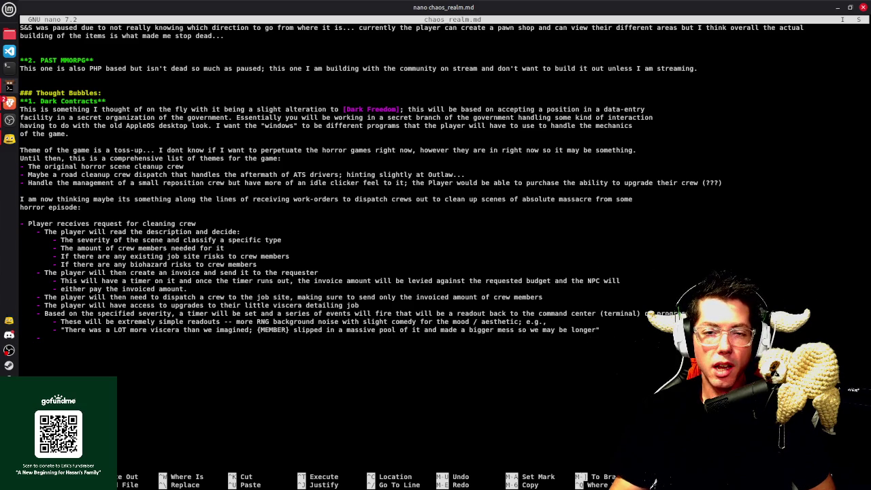
key("Up")
key("Up")
key("Up")
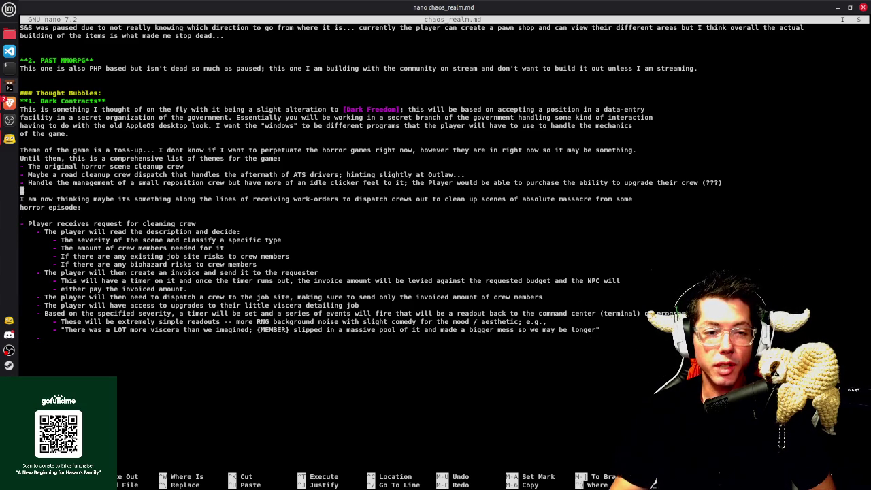
key("BackSpace")
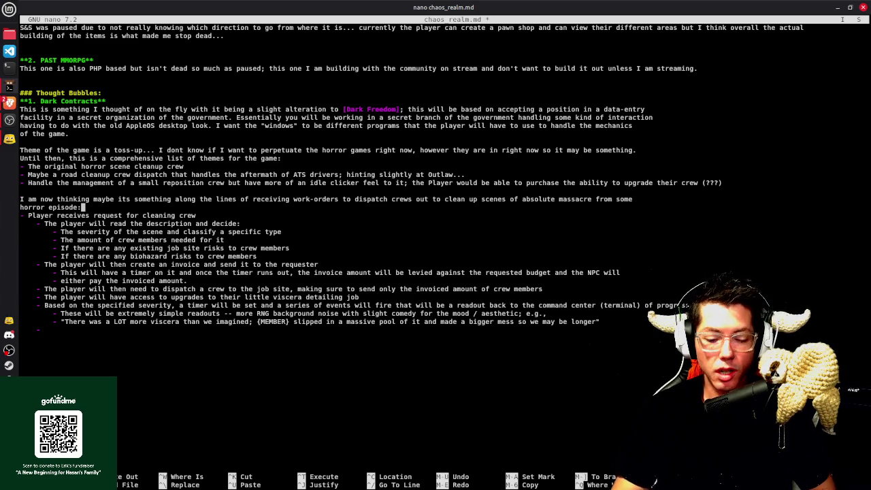
Save chaos_realm.md, now at 49 lines
key("ctrl+o")
key("Return")
key("Up")
key("Up")
key("Up")
key("Up")
key("Up")
key("Up")
key("Up")
key("Up")
key("Up")
key("Up")
key("Up")
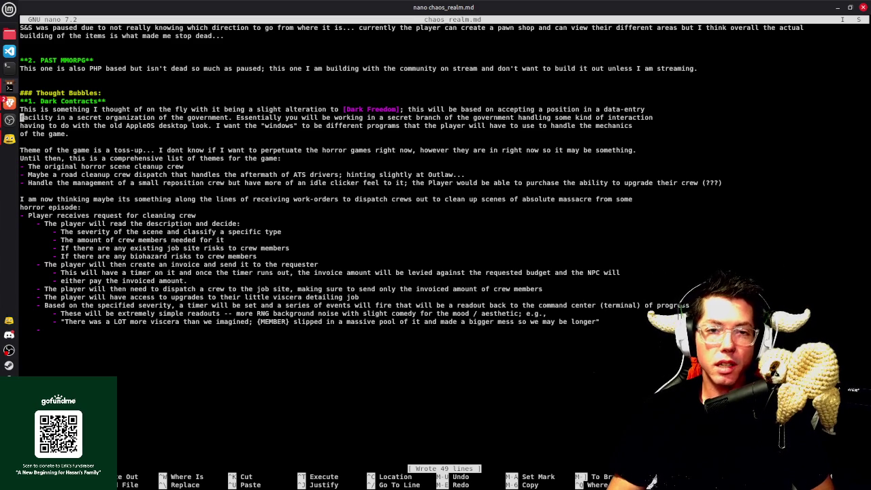
key("Down")
key("Down")
key("Down")
key("Down")
key("Down")
key("Down")
key("Down")
key("Down")
key("Down")
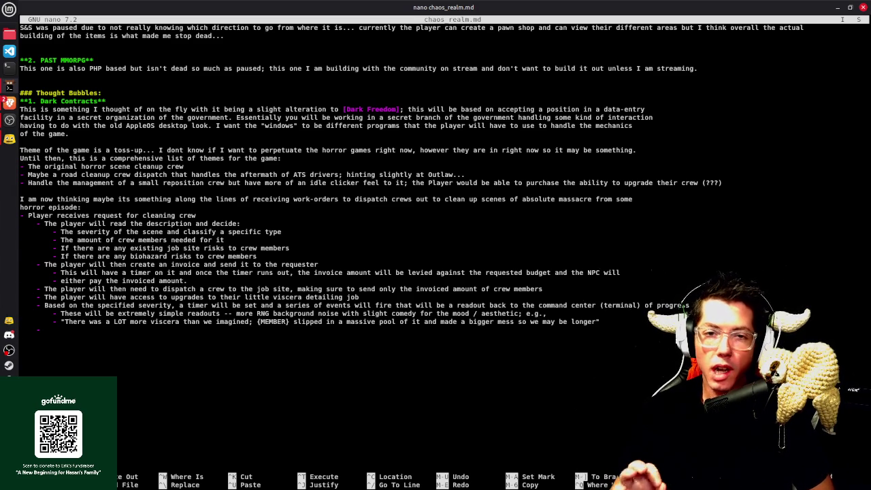
key("Up")
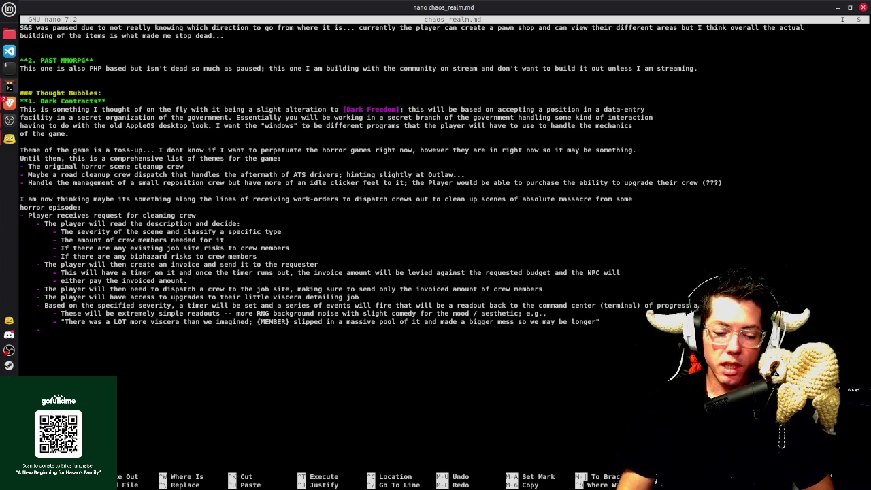
key("Up")
key("Up")
key("Up")
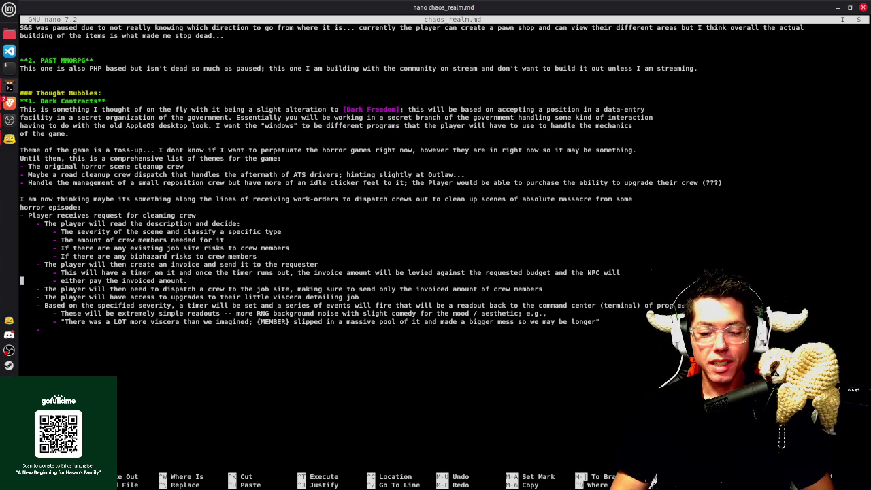
key("Up")
key("Up")
key("Up")
key("Up")
key("Up")
key("Up")
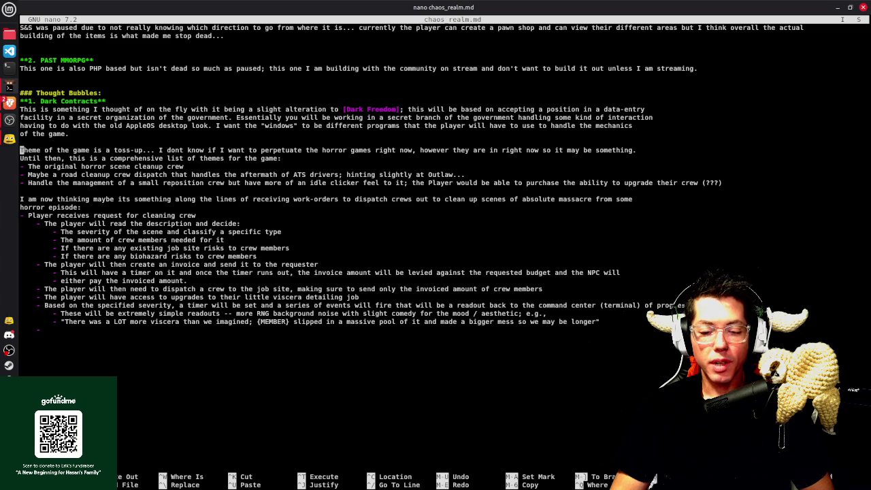
key("Up")
key("Up")
key("End")
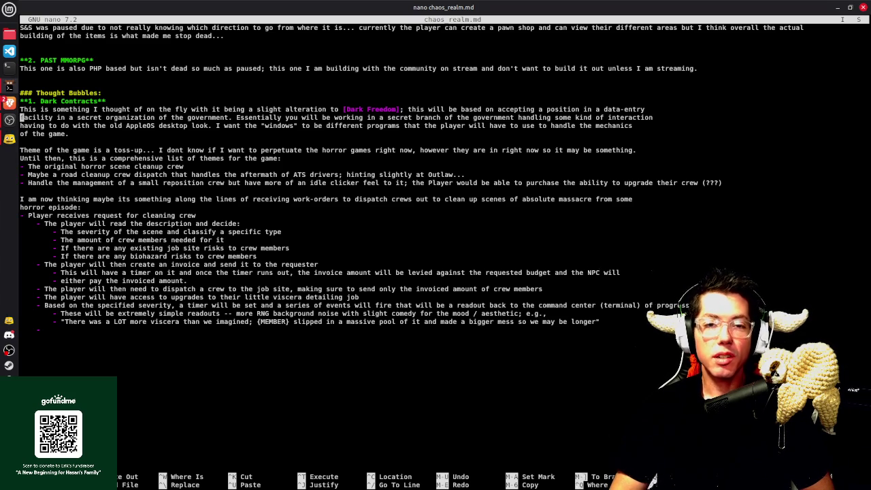
key("Down")
key("Down")
key("Down")
key("Down")
key("Down")
key("Down")
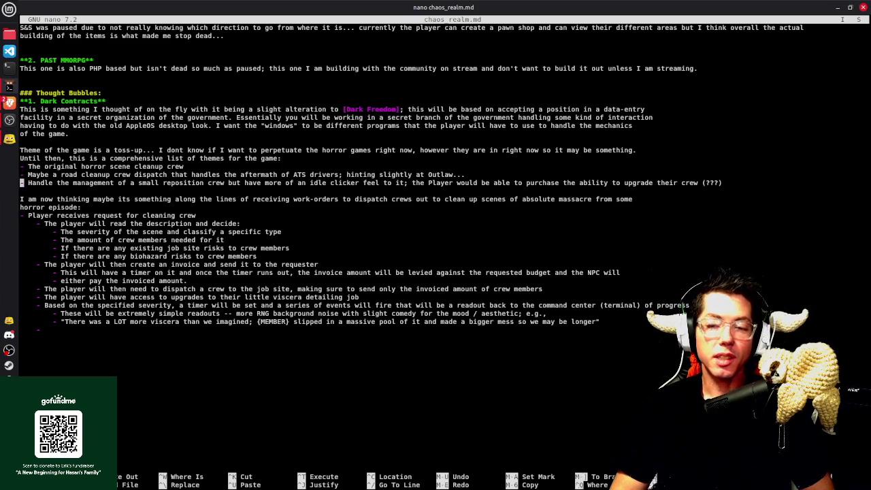
key("Up")
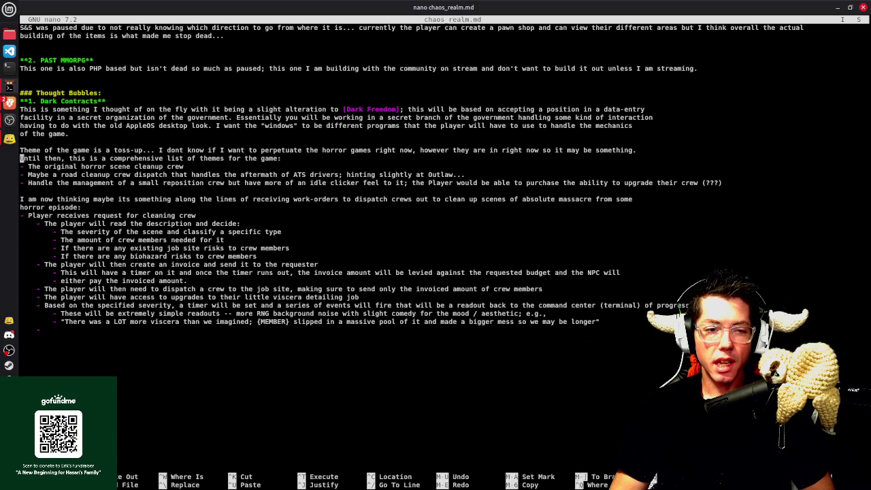
key("Down")
key("Down")
key("Down")
key("Up")
key("Up")
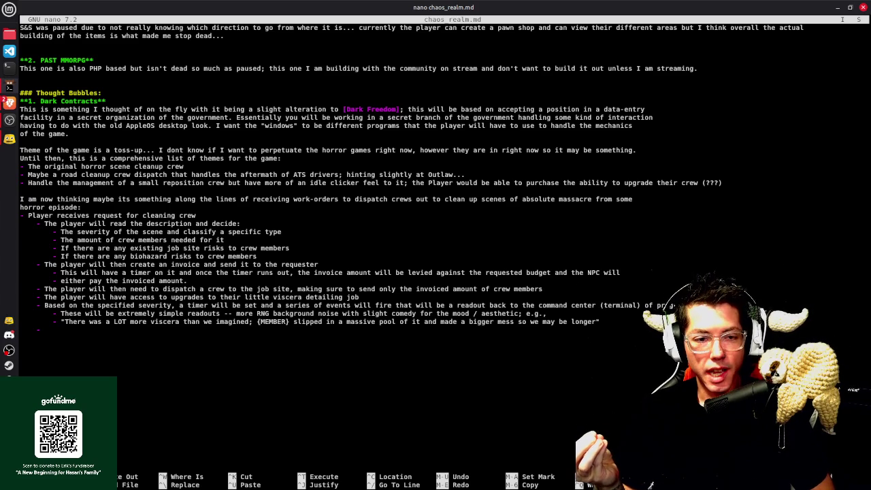
key("Up")
key("Up")
key("Down")
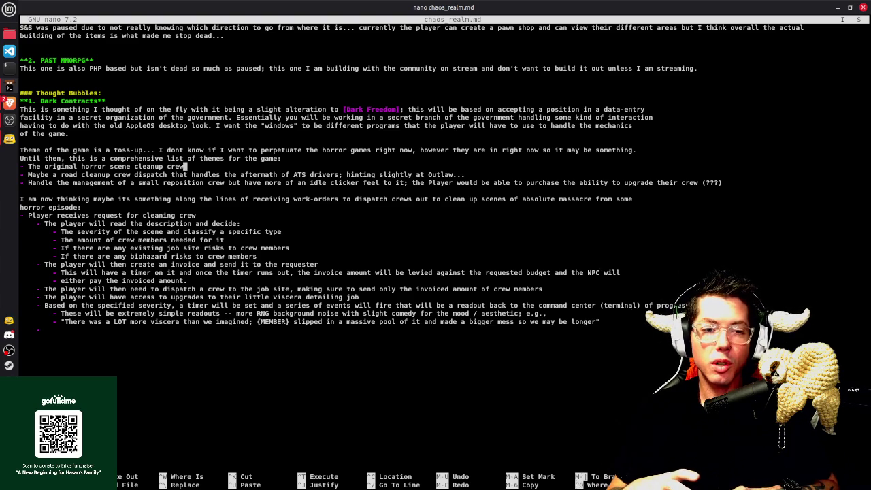
key("shift+Home")
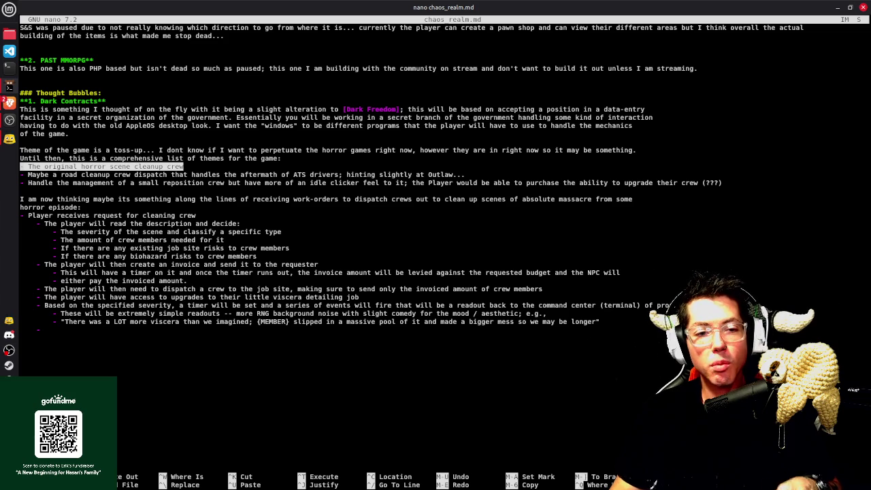
key("Right")
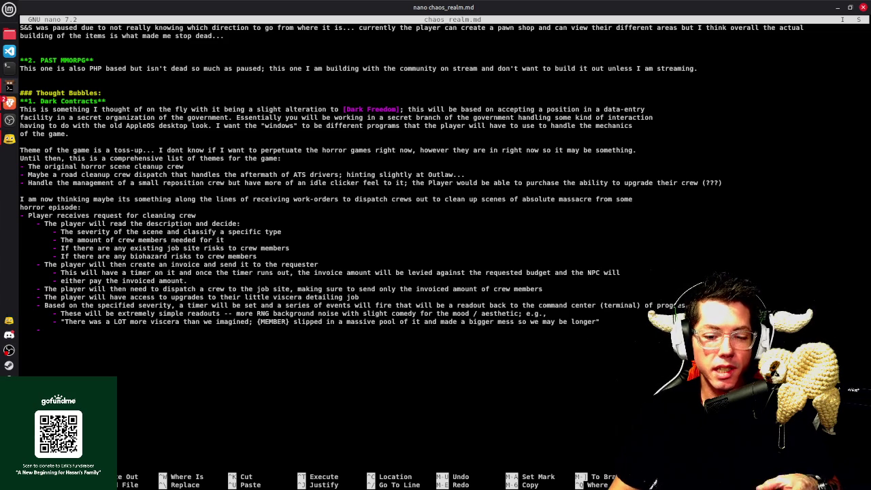
key("End")
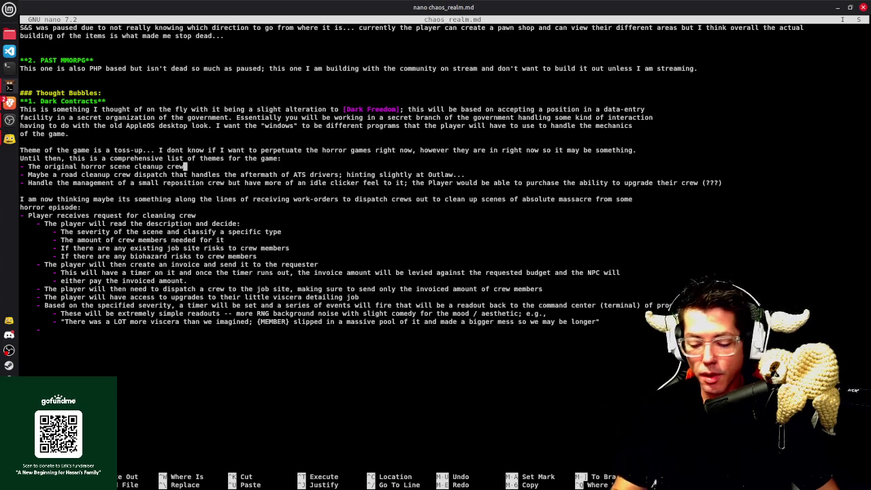
Append 'System.' to the cleanup crew theme and add 'Skills' and 'Multiple locations...' sub-bullets
type("System.")
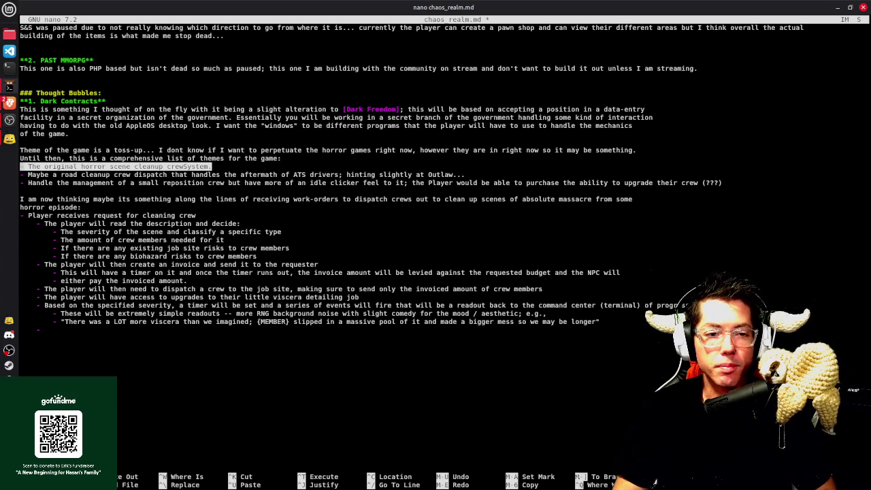
key("Home")
key("Return")
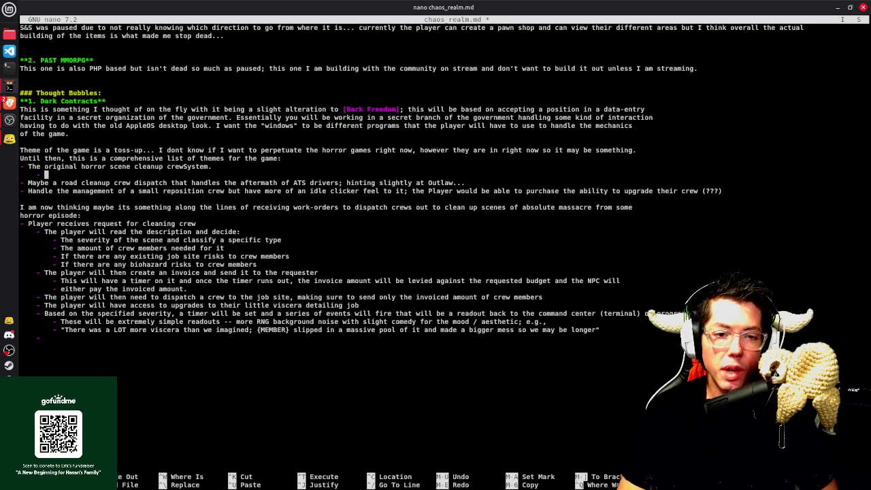
type("Skills")
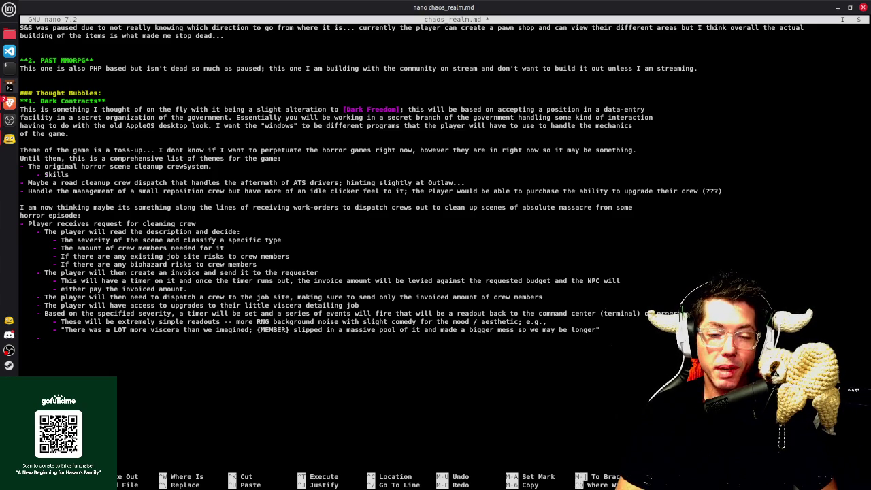
key("Return")
type("- ")
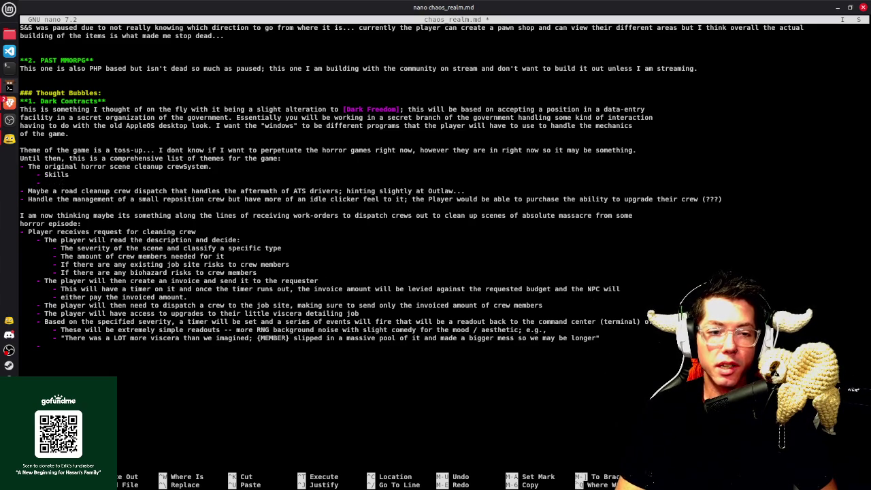
type("Multiple locations where you are able to i")
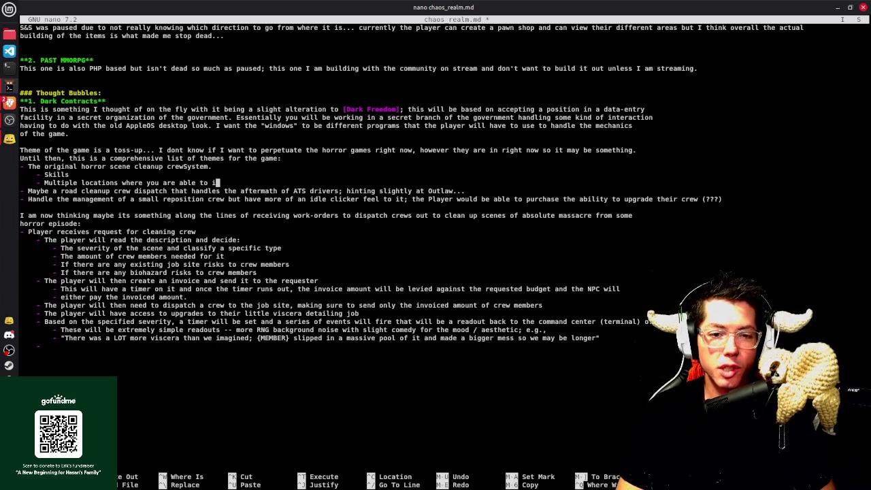
type("mprove your overall presence in game.")
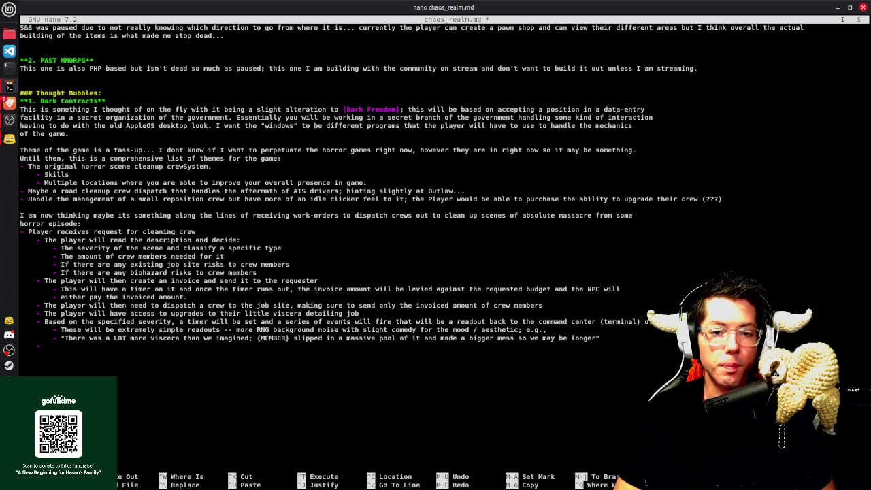
Save chaos_realm.md and start a new '-' bullet below the game line
key("ctrl+o")
key("Return")
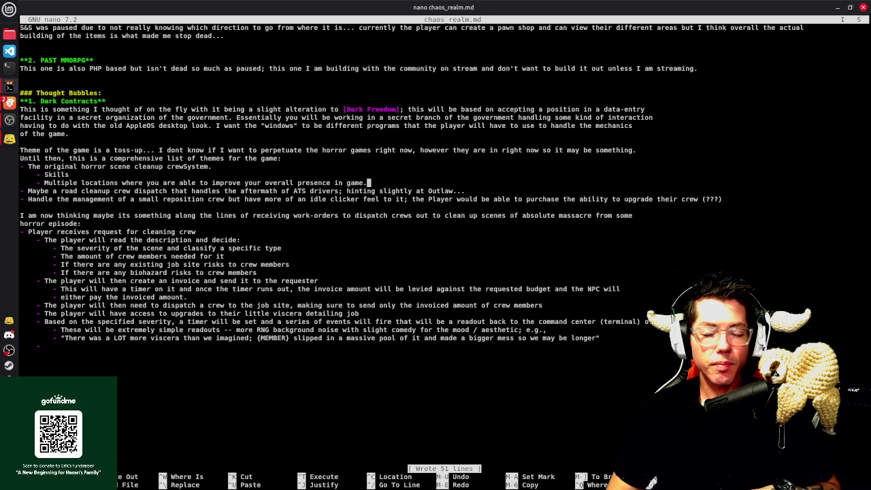
key("Return")
type("-")
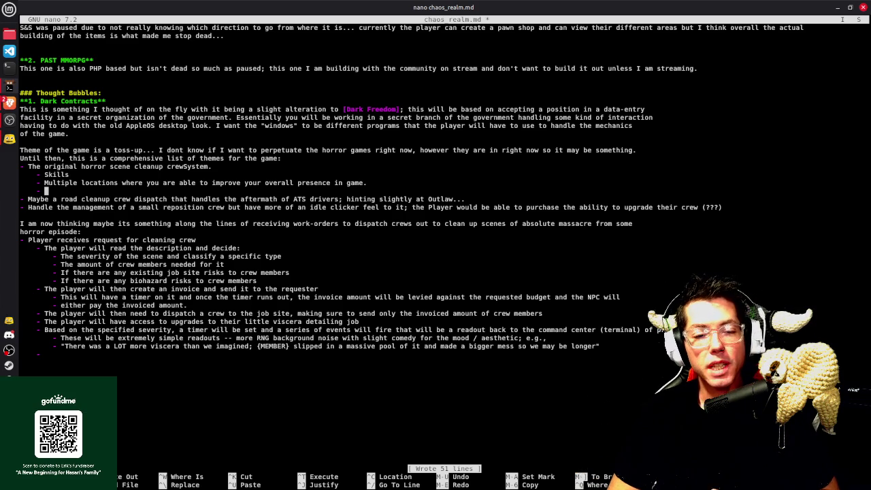
Remove the empty bullet line below the game line and save chaos_realm.md
key("BackSpace")
key("BackSpace")
key("BackSpace")
key("BackSpace")
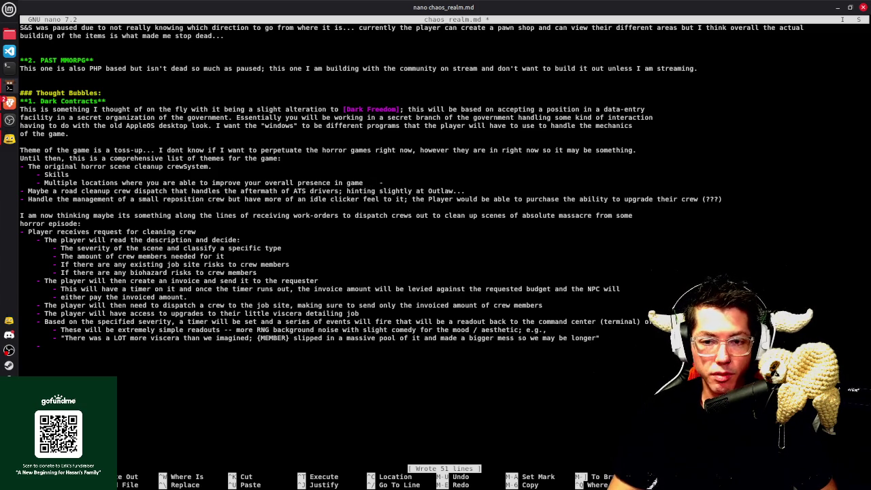
key("alt+u")
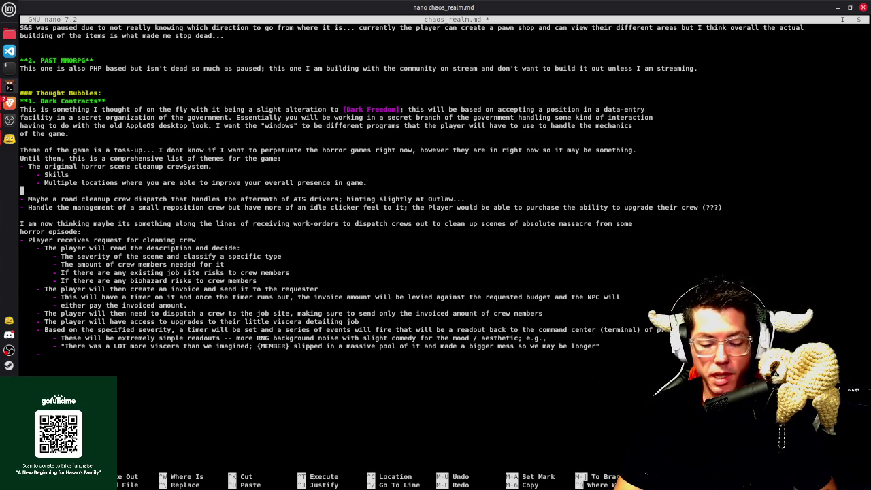
key("BackSpace")
key("ctrl+o")
key("Return")
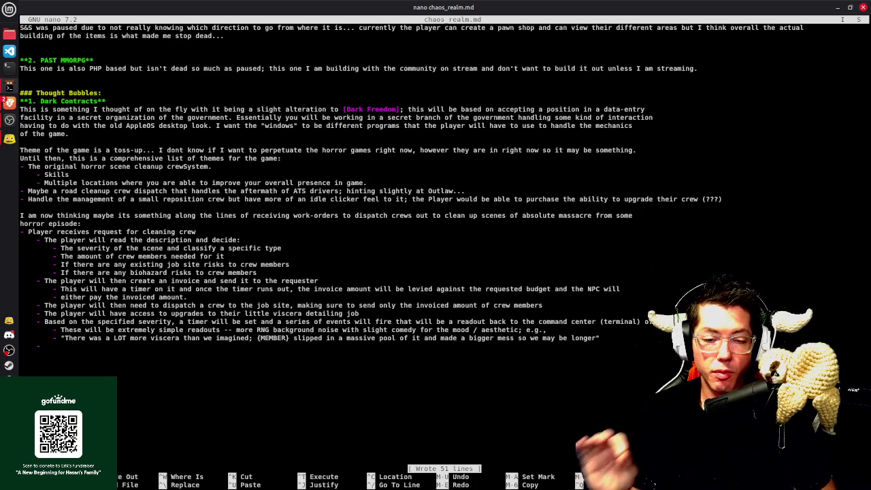
Select the road cleanup crew line, then drop the mark
key("Down")
key("End")
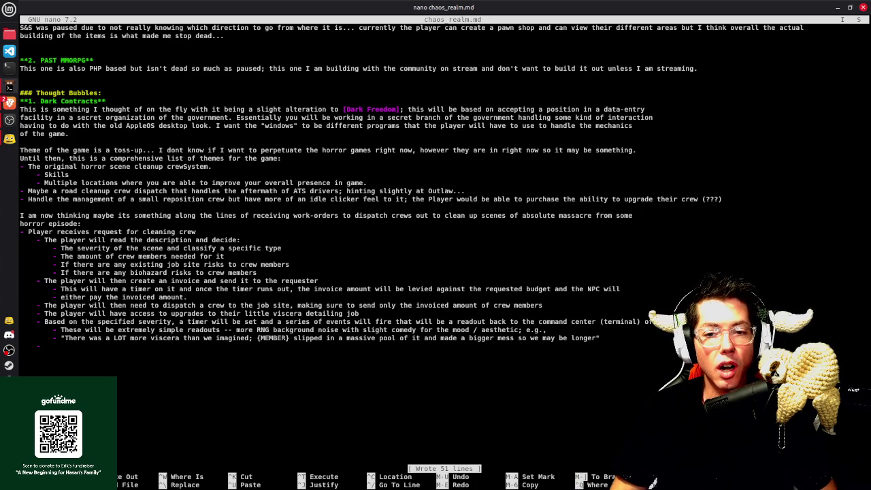
key("shift+Home")
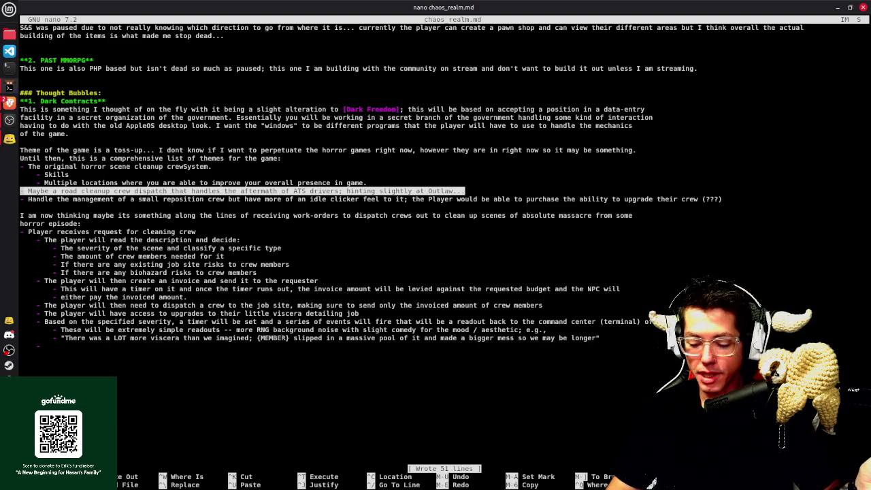
key("alt+a")
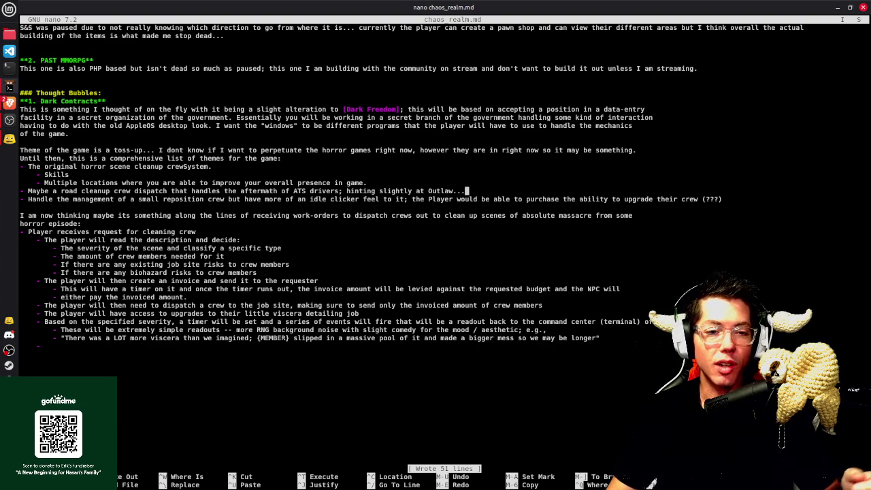
Add an 'Outlaw Road Crew:' line beneath the road cleanup crew idea, with an indented sub-bullet
key("Down")
key("End")
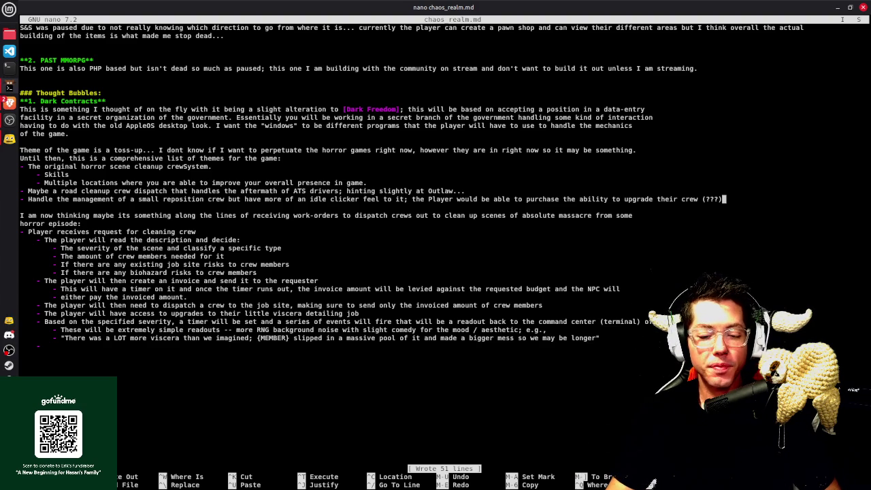
key("Up")
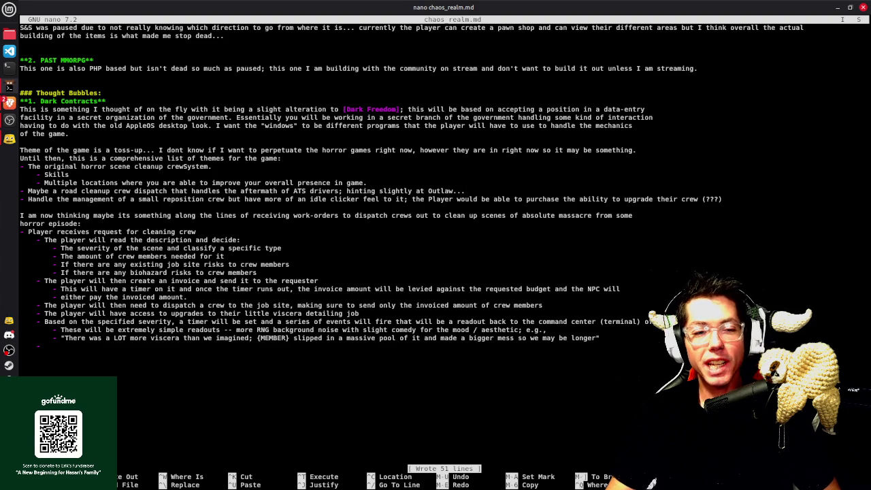
key("Return")
type("- ")
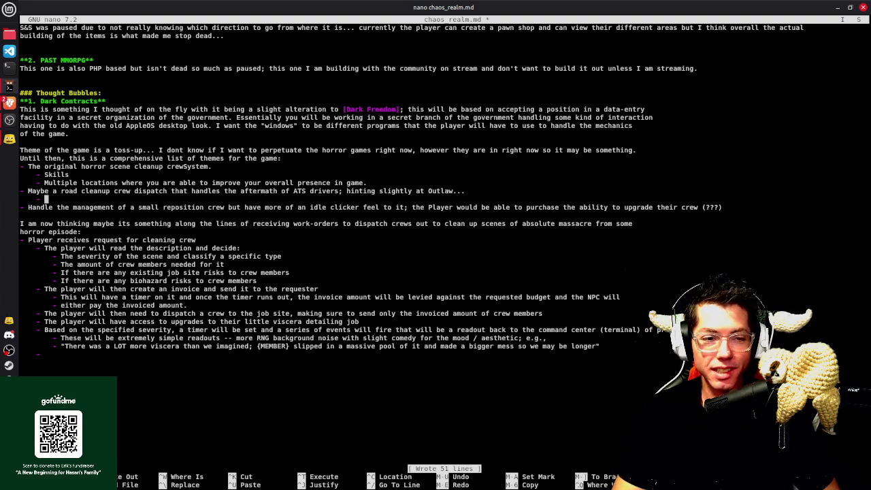
type("Outlaw")
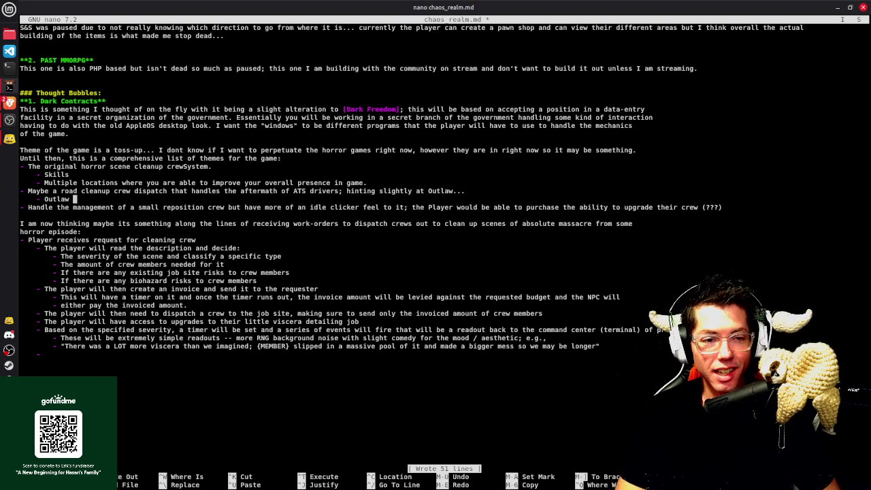
key("BackSpace")
key("BackSpace")
key("BackSpace")
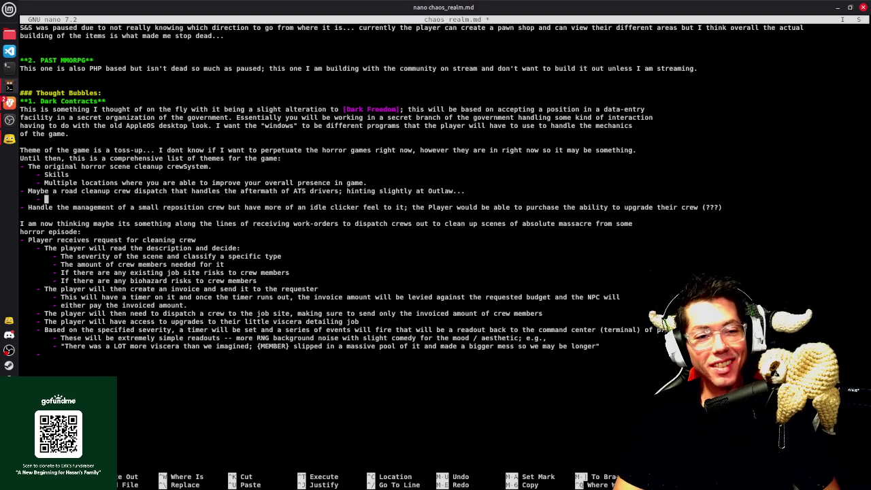
type("- Outlaw Ro")
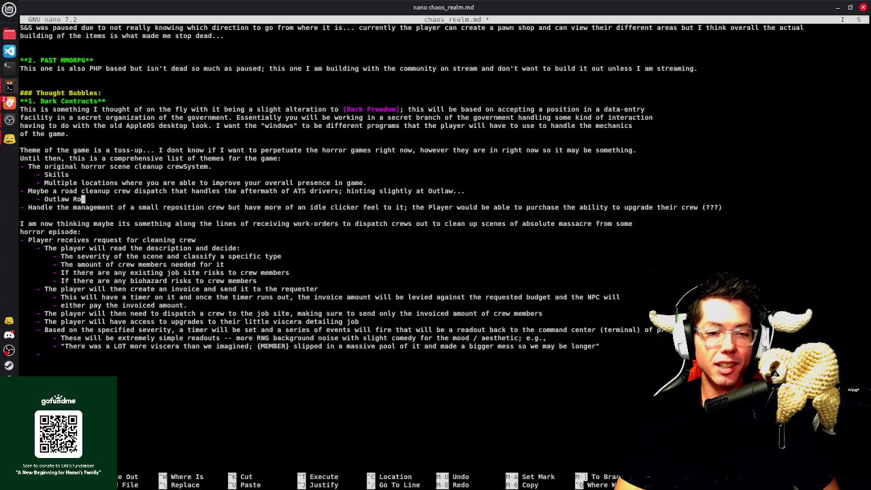
type("ad Crew")
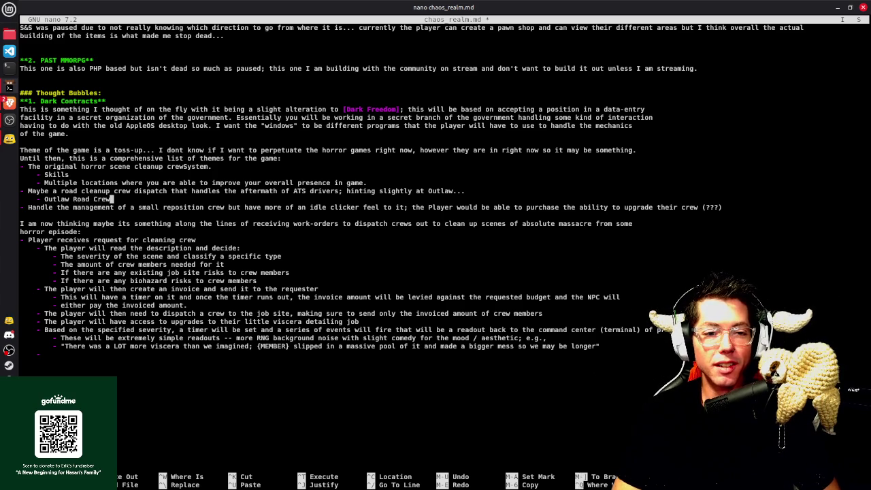
type(":")
key("Return")
key("Tab")
Write the main-objective bullet about cleaning Outlaw's highway stretches, ending with 'RNG numbers for'
type("- Main objec")
key("BackSpace")
key("BackSpace")
key("BackSpace")
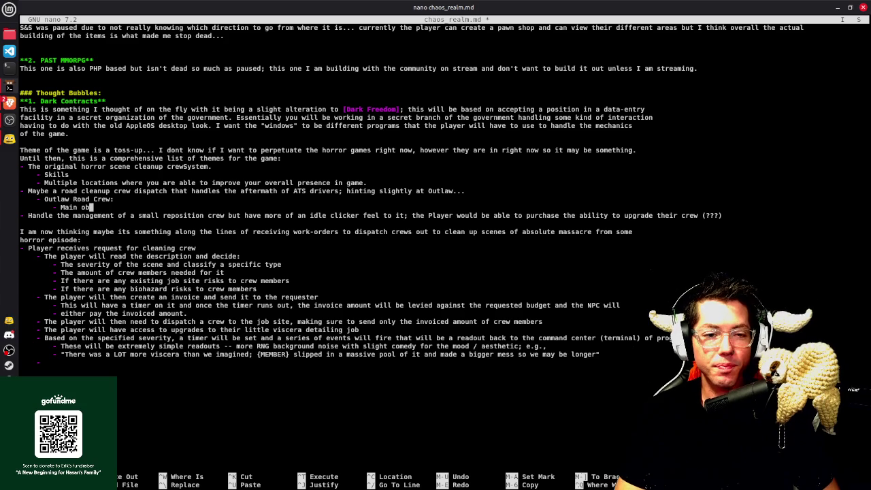
type("jective was to clean")
key("BackSpace")
key("BackSpace")
key("BackSpace")
type("an ")
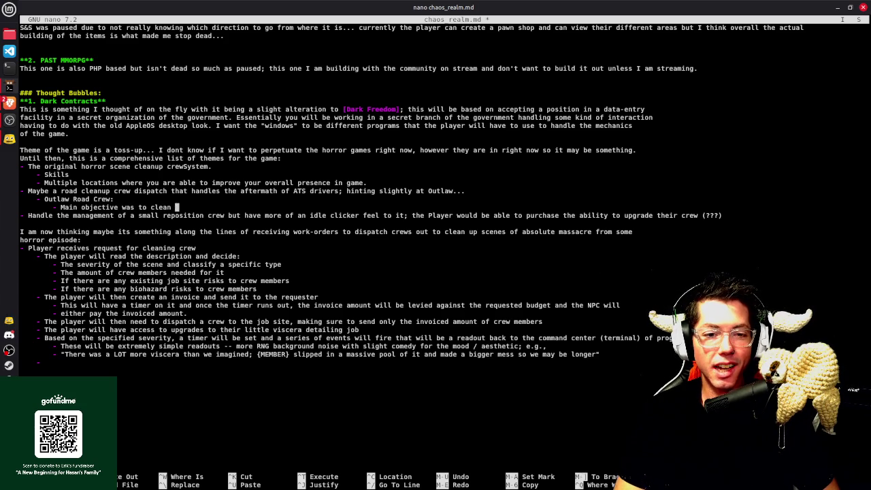
type("up stretc")
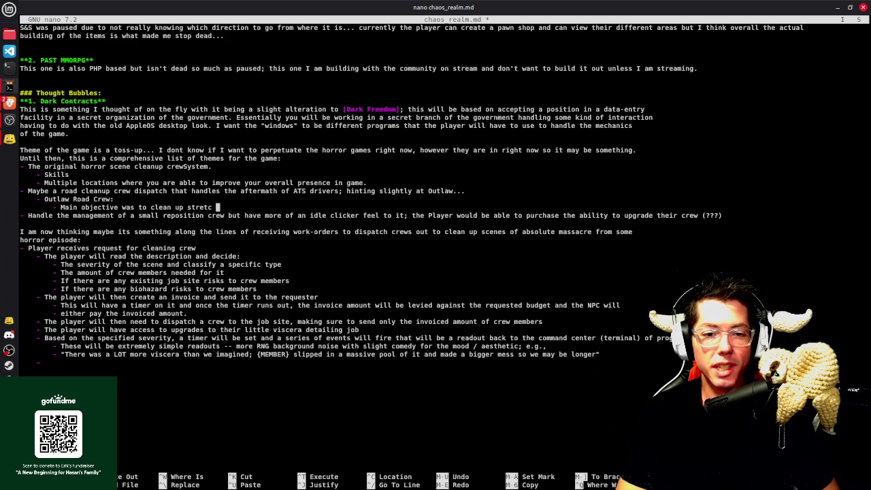
type("hees of high")
type("y ")
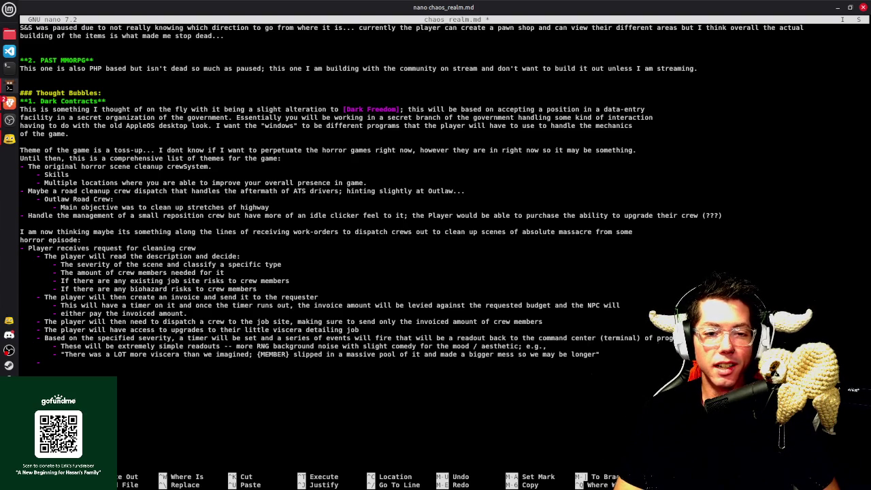
type("where Out")
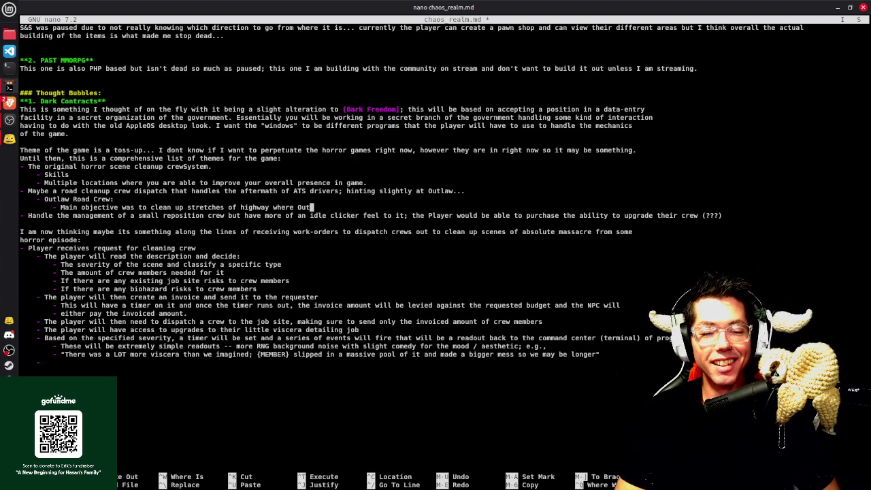
type("law has fr")
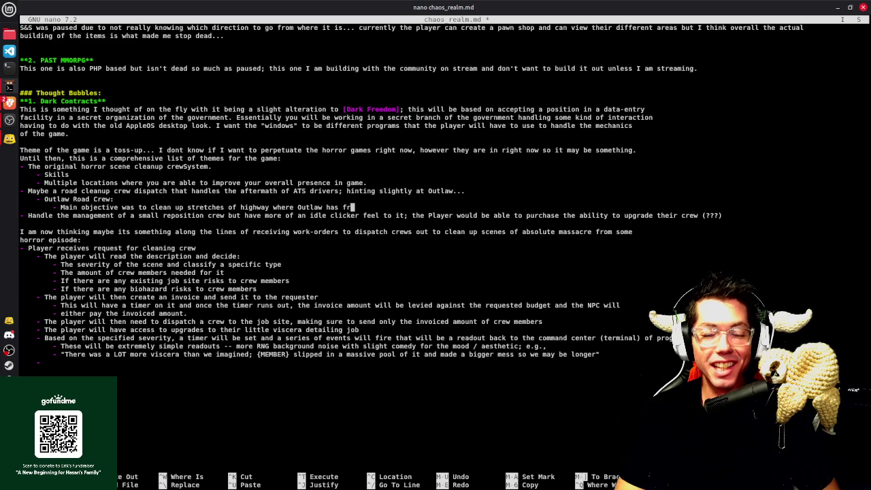
key("BackSpace")
key("BackSpace")
type("driven his tru")
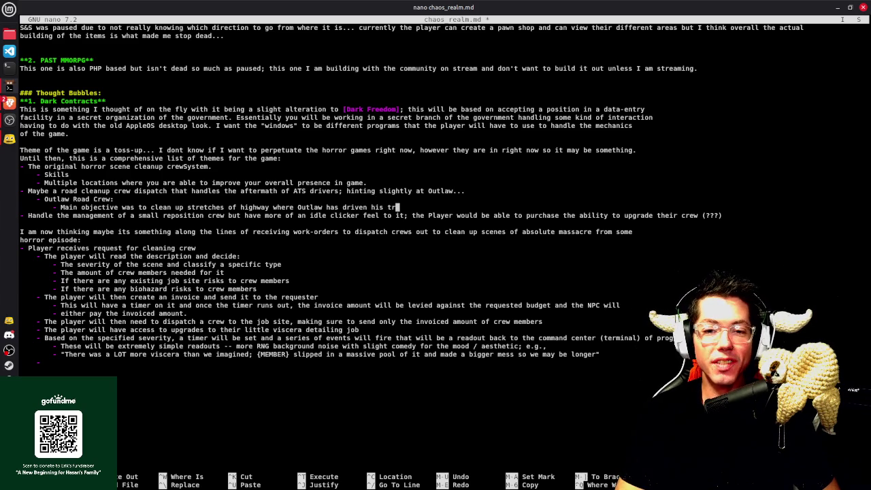
type("ck in an effort to")
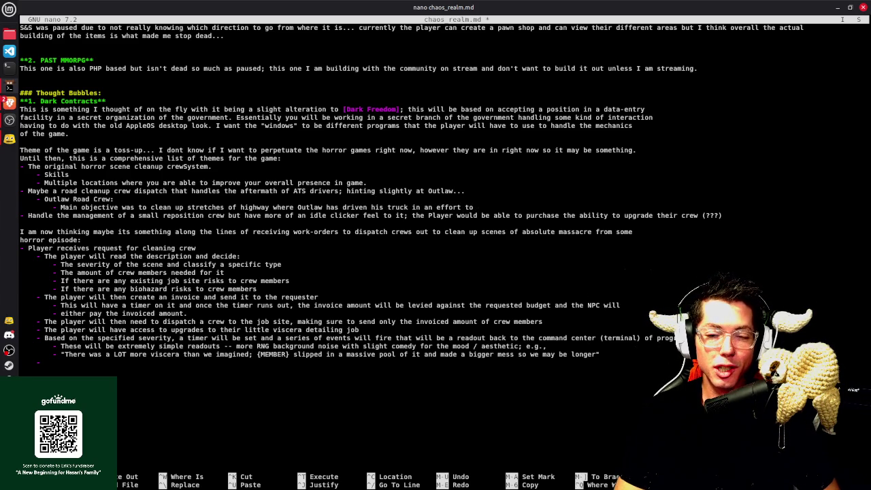
type(" keep the cover0-")
key("BackSpace")
key("BackSpace")
type("-up of who is responsible for the chaos a secret.")
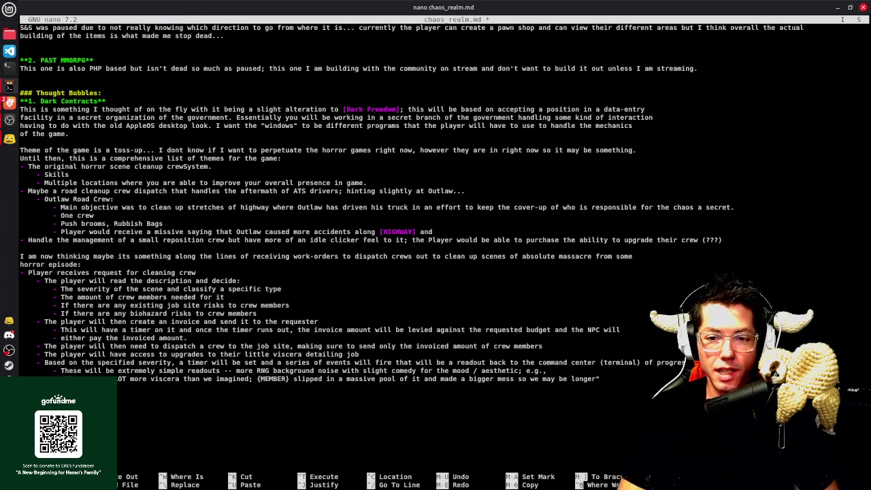
type("t is ")
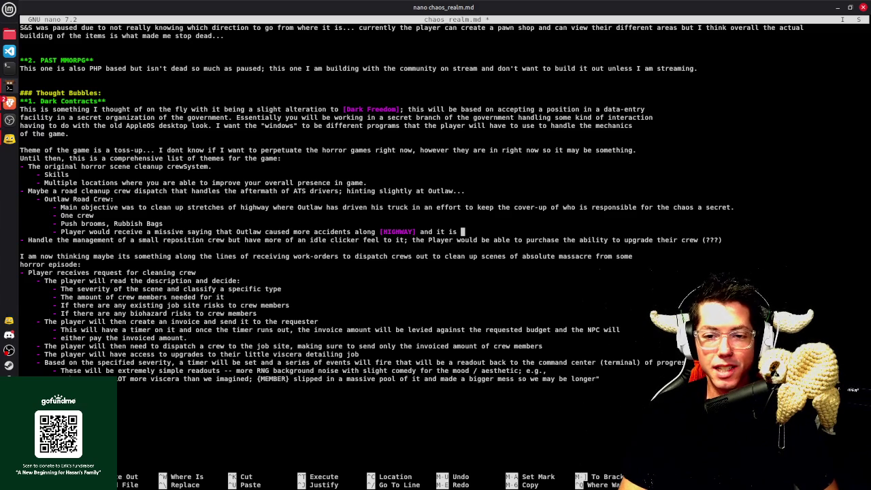
type("amount")
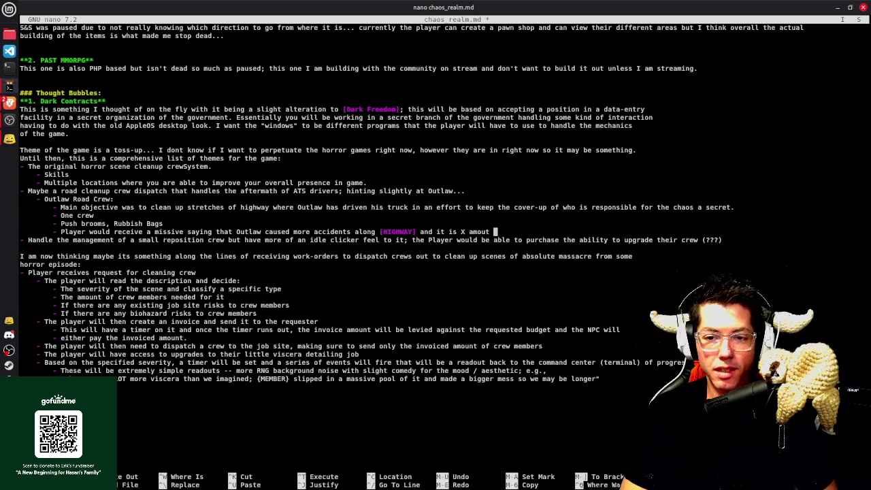
type(" ofd")
type("distance of")
key("BackSpace")
type("damage")
type(" and would include ranfd")
type("dom")
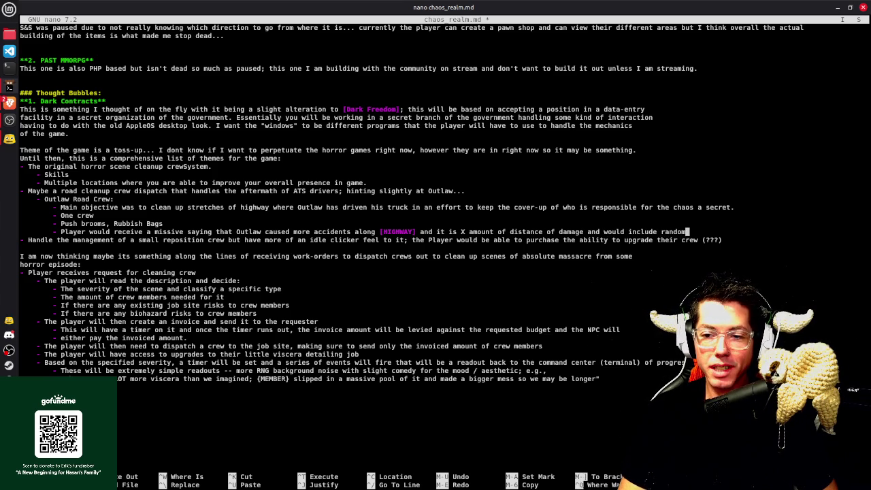
type("numbers")
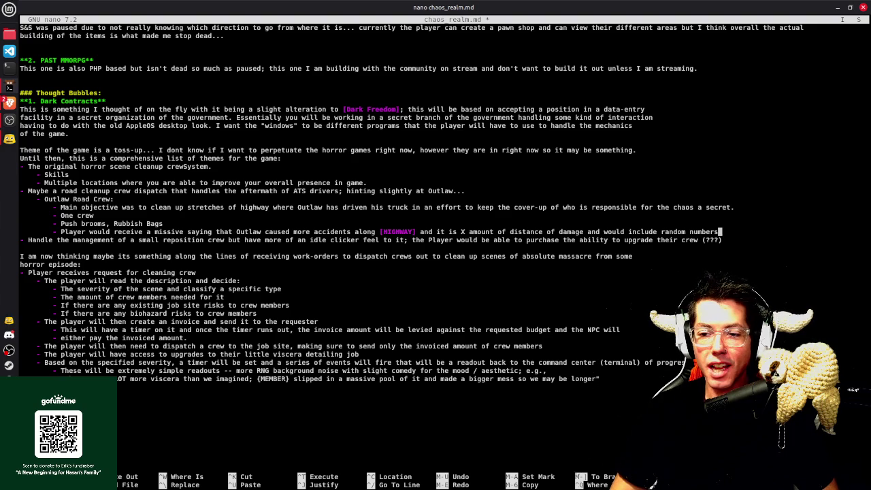
key("shift+Left")
key("shift+Left")
key("shift+Left")
key("shift+Left")
key("shift+Left")
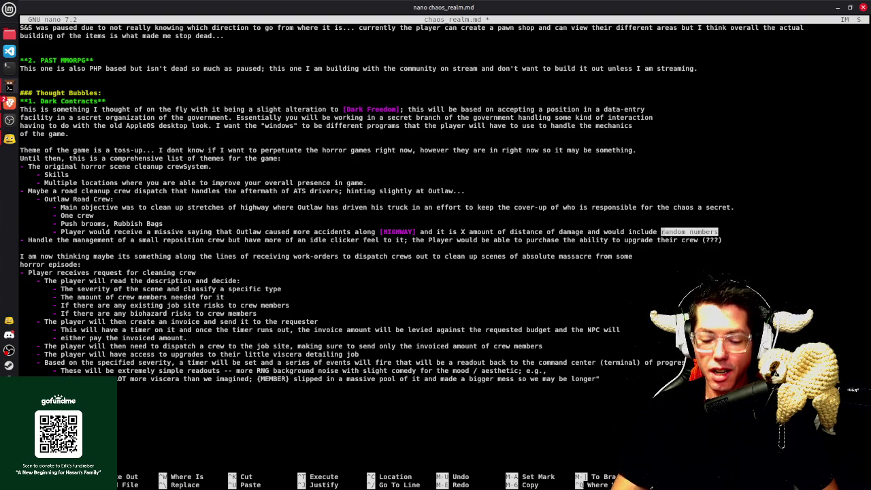
key("BackSpace")
key("BackSpace")
type("RNG numnbers fo")
Start an indented damage list with 'Totaled vehicles' and 'Accidental deaths'
key("Return")
key("Tab")
type("- ")
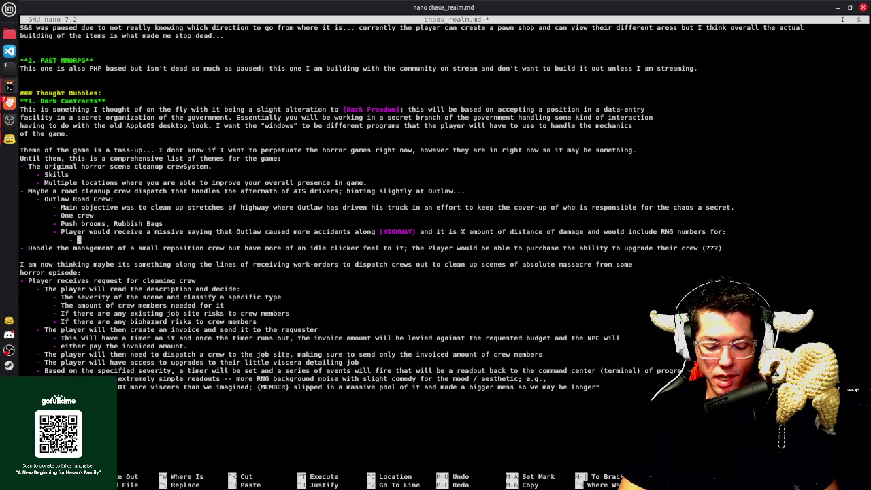
type("Dama")
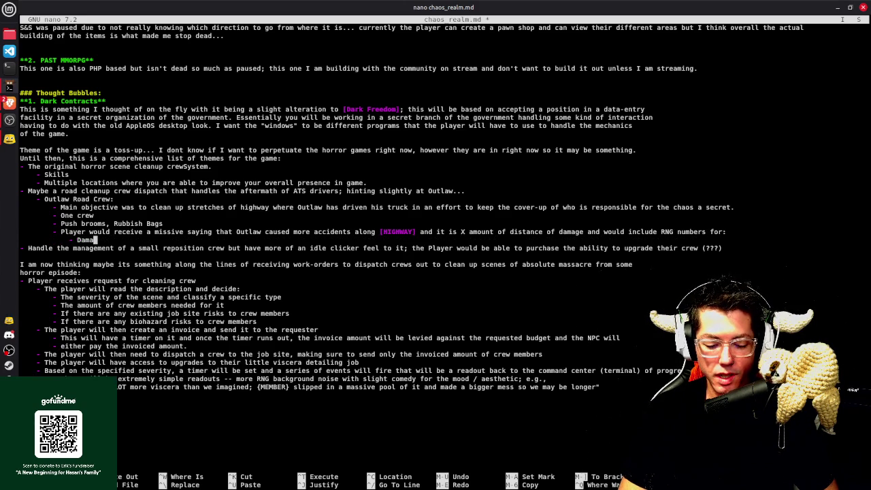
key("BackSpace")
key("BackSpace")
key("BackSpace")
key("BackSpace")
type("Totaled vehicle")
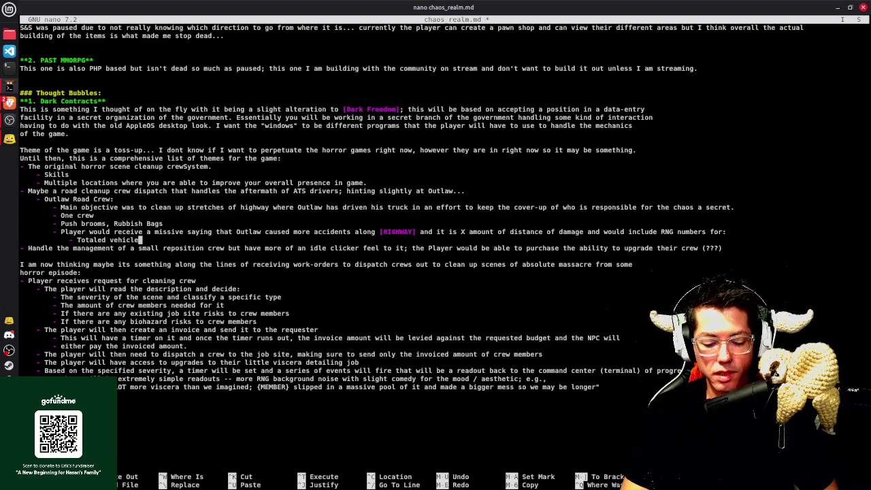
type("s")
key("Return")
type("- Acci")
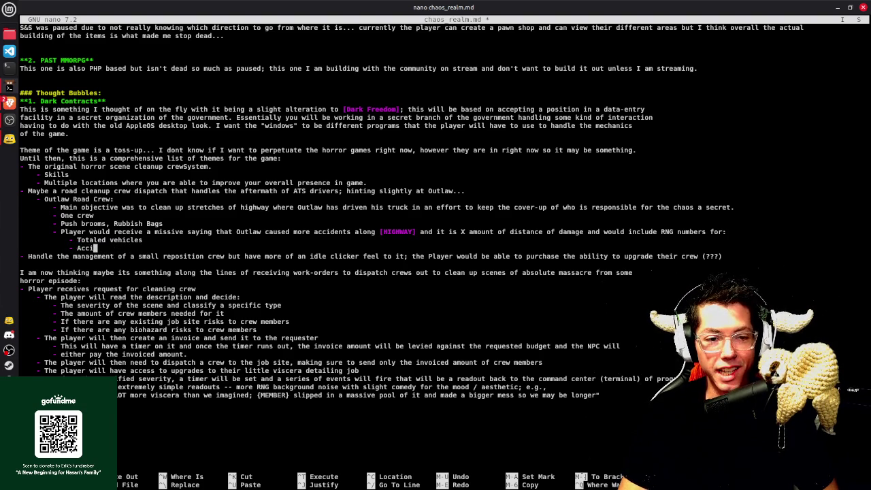
type("dental death")
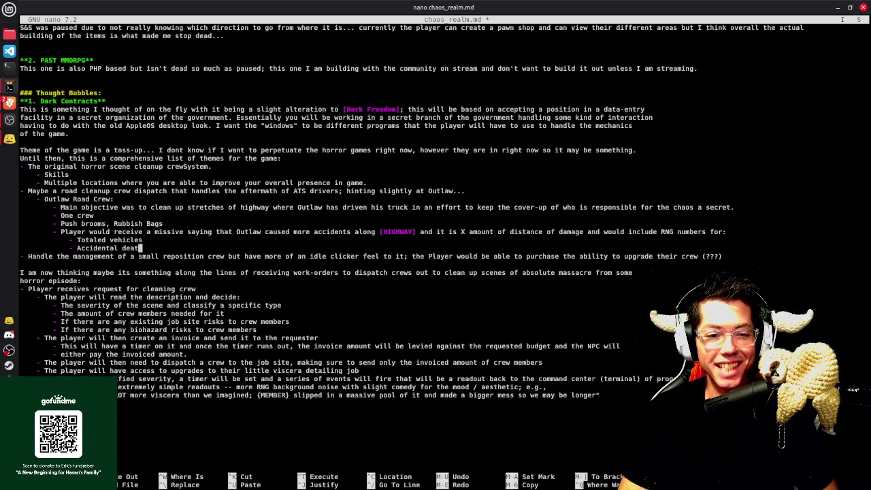
type("s")
Add 'Damaged city property' and 'Flipped semi-trucks' bullets, deleting the trailing empty bullet
key("Return")
type("- Damaged city proper")
key("Return")
type("-")
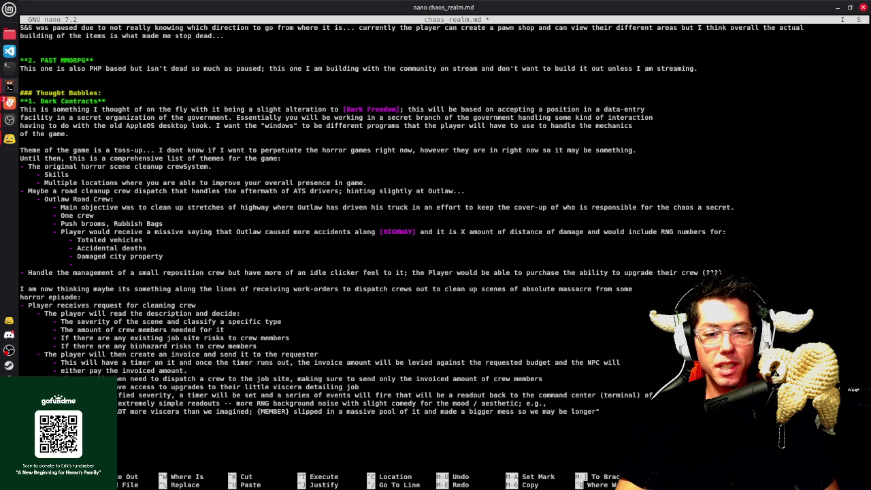
type("ipped semi")
key("BackSpace")
key("BackSpace")
type("semi-trucks")
key("Return")
type("-")
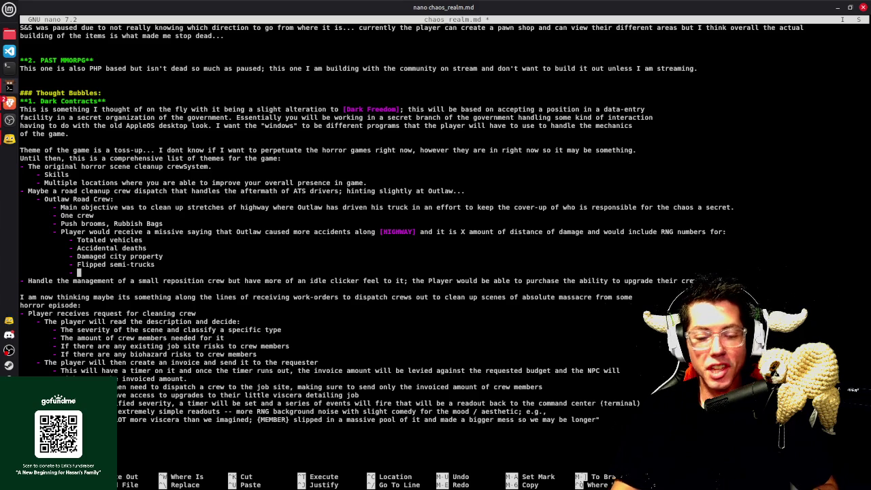
key("BackSpace")
key("BackSpace")
key("BackSpace")
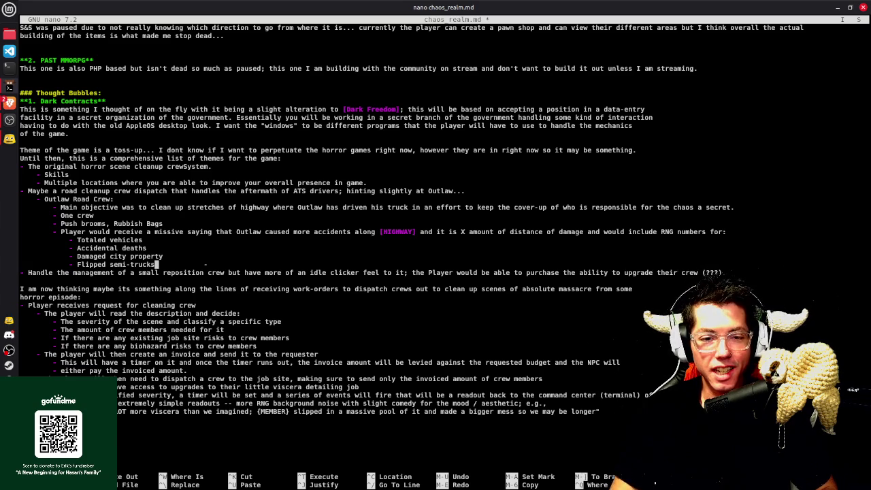
Undo the bad line join, delete the empty line under Flipped semi-trucks, and save
key("alt+u")
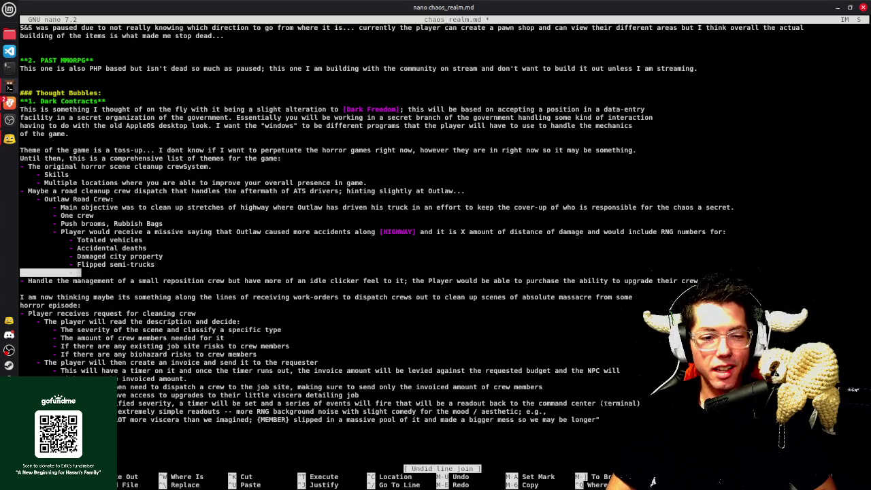
key("BackSpace")
key("ctrl+o")
key("Return")
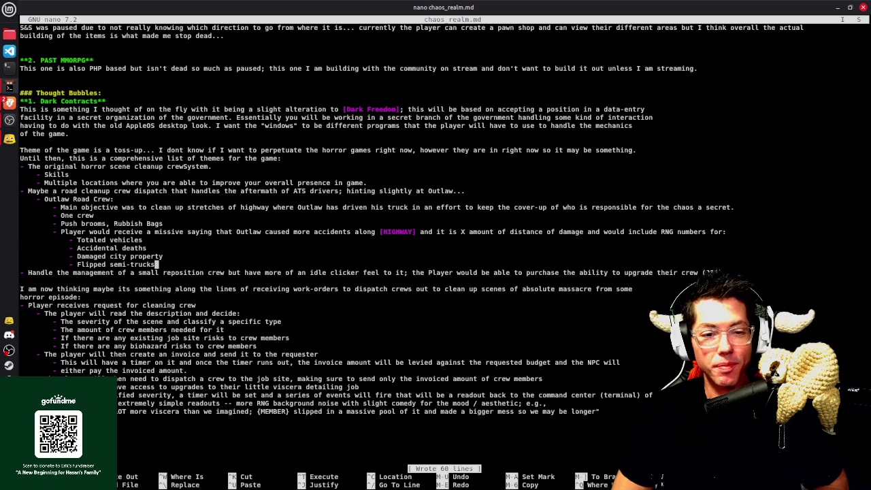
Try adding ', Replacement' to the Rubbish Bags line, remove it, and save again
key("Up")
key("Up")
key("Up")
key("Up")
key("Up")
key("Right")
type(", ")
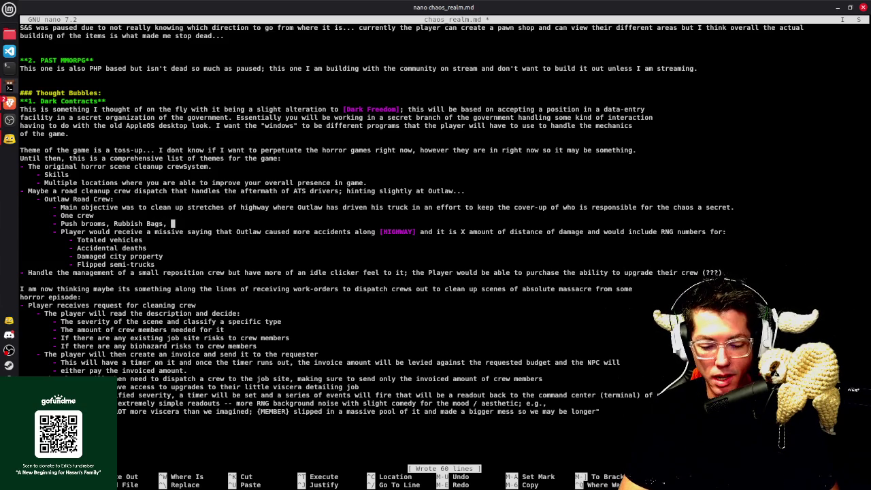
type("Replacement")
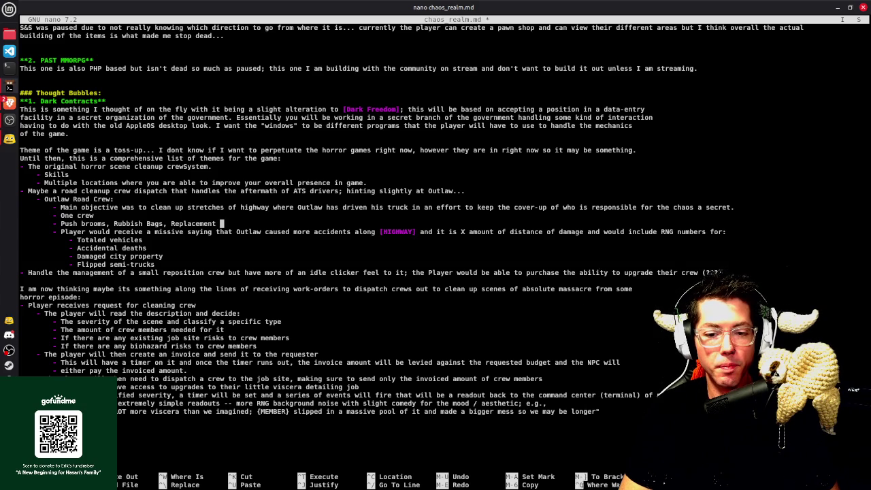
key("BackSpace")
key("BackSpace")
key("BackSpace")
key("BackSpace")
key("BackSpace")
key("BackSpace")
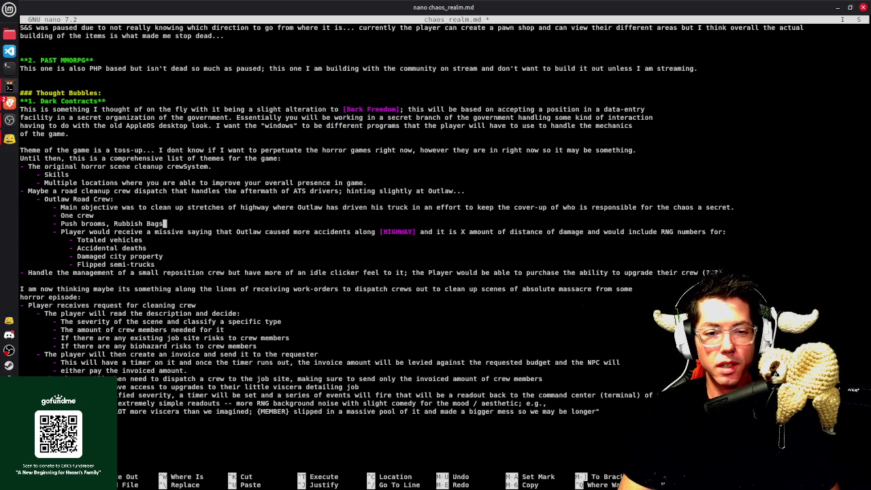
key("ctrl+o")
key("Return")
Add 'Instead of upgrading skills, you would purchase more equipment for your company' to the Push brooms tools bullet
key("Down")
key("Down")
key("Down")
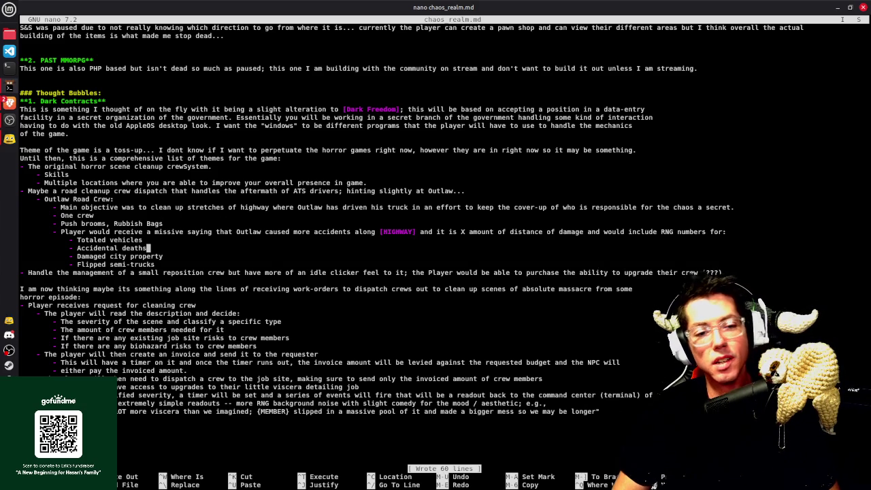
key("Down")
key("Down")
key("Up")
key("Up")
key("Up")
key("Up")
key("Up")
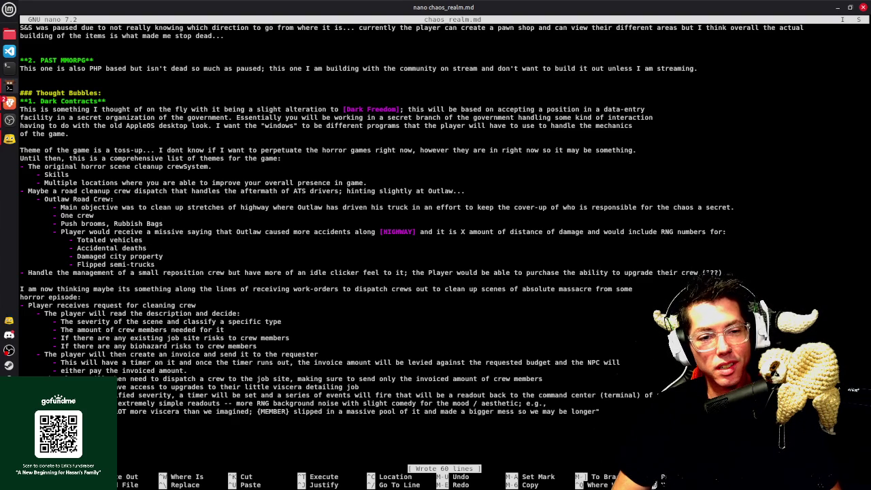
key("Home")
key("Right")
key("Right")
key("Right")
key("Right")
key("Right")
key("Right")
key("Right")
type("Instead of upgrading skills, you would purchase more equipment ")
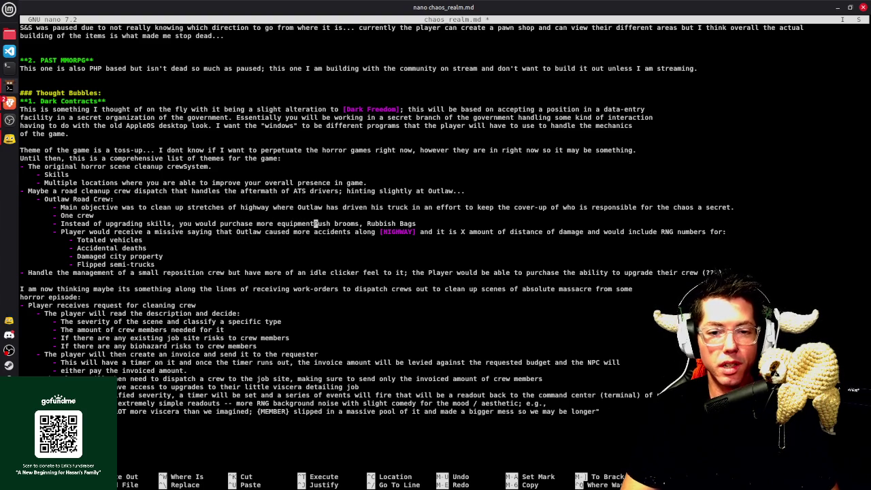
type("for your company")
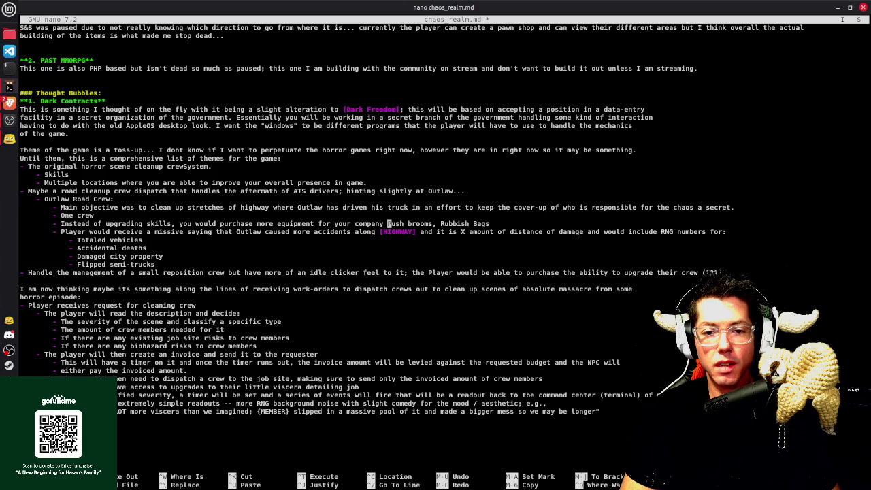
End the equipment sentence with a colon; put Push brooms and Rubbish Bags on indented '- ' bullets
key("BackSpace")
type(":")
key("Return")
key("Tab")
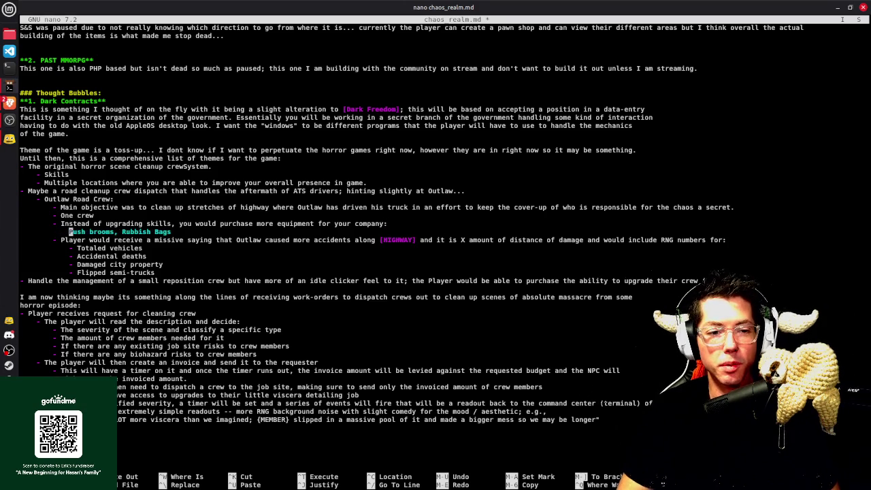
type("-")
key("ctrl+Left")
key("ctrl+Left")
key("BackSpace")
key("BackSpace")
key("Return")
type("-")
Add '- Paint', '- Dent Remover' and '- Bleach' bullets below Rubbish Bags
key("End")
key("Return")
type("- Paint")
key("Return")
type("- ")
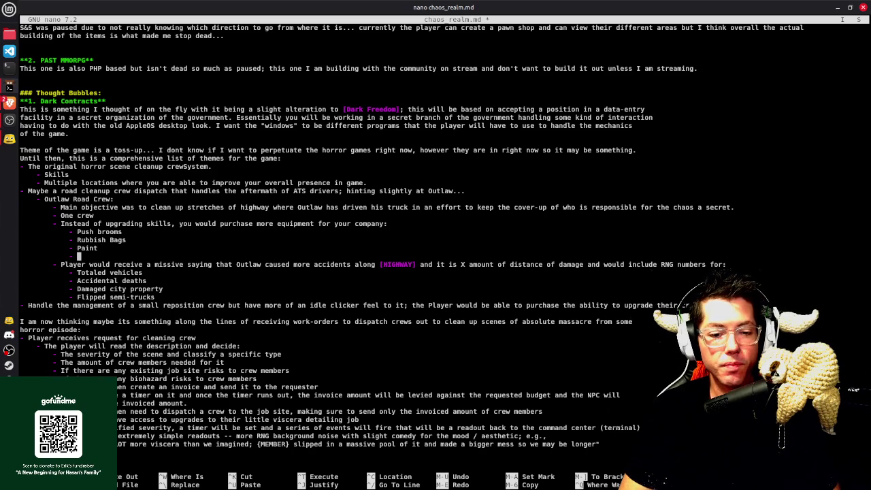
type("Dent Remover")
key("Return")
type("- ")
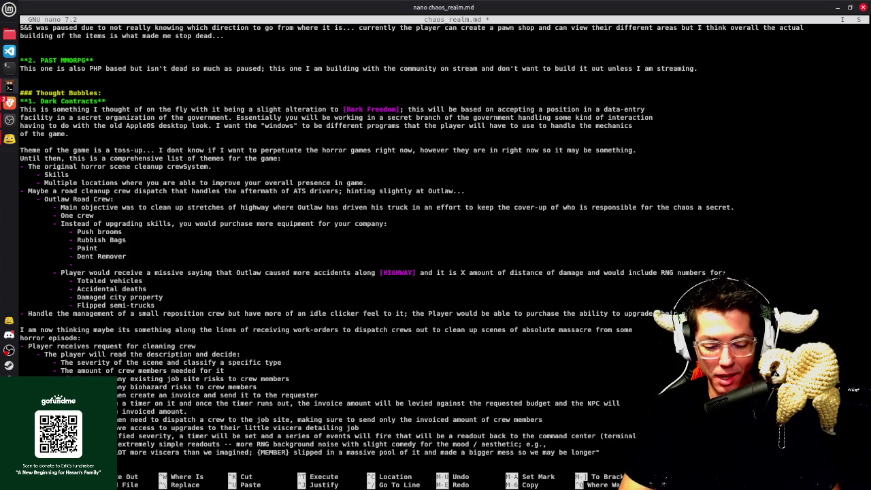
type("Blea")
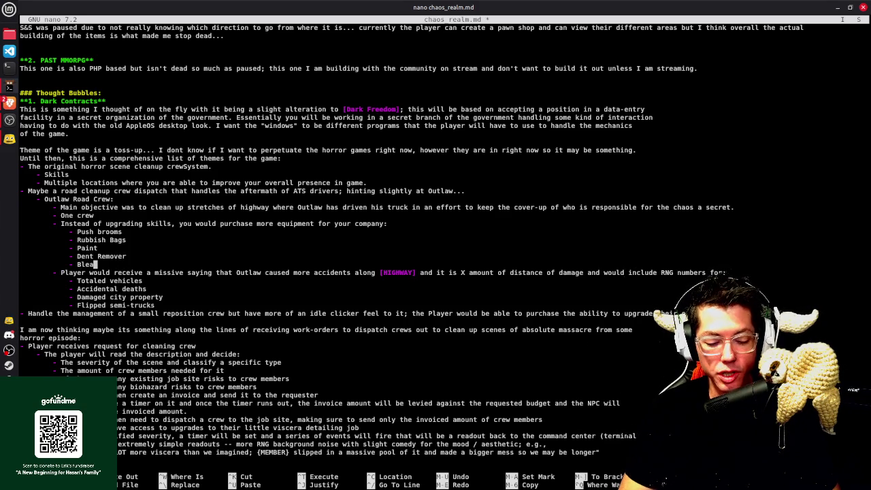
type("ch")
Add '- Electrical Kit' and '- Glass Repair Kit' bullets, leaving an empty bullet below them
key("Return")
type("-")
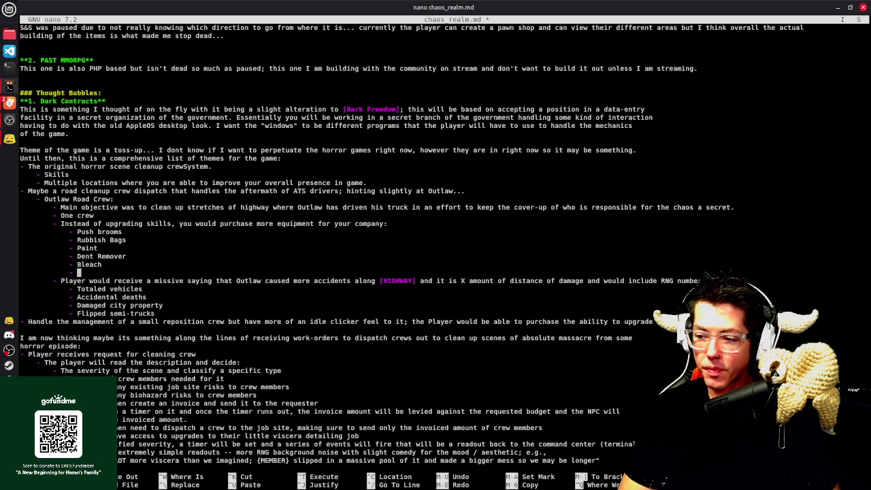
type("Ele")
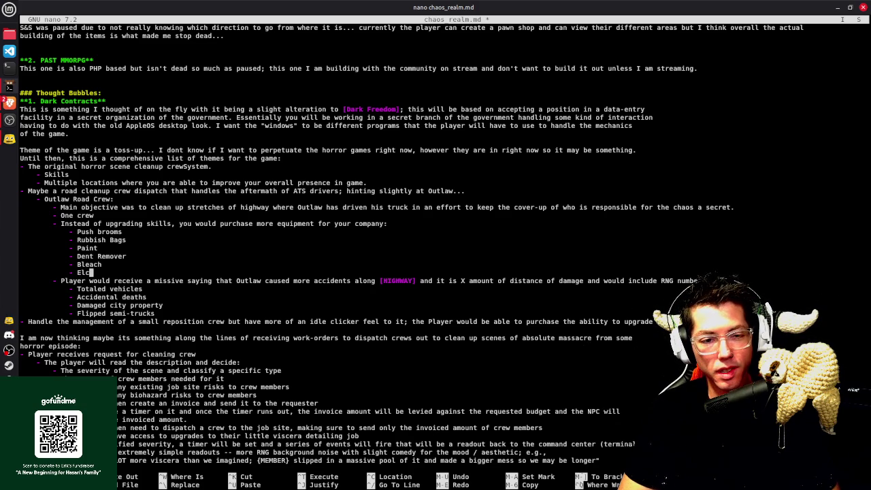
type("ctrical Kit")
key("Return")
type("- ")
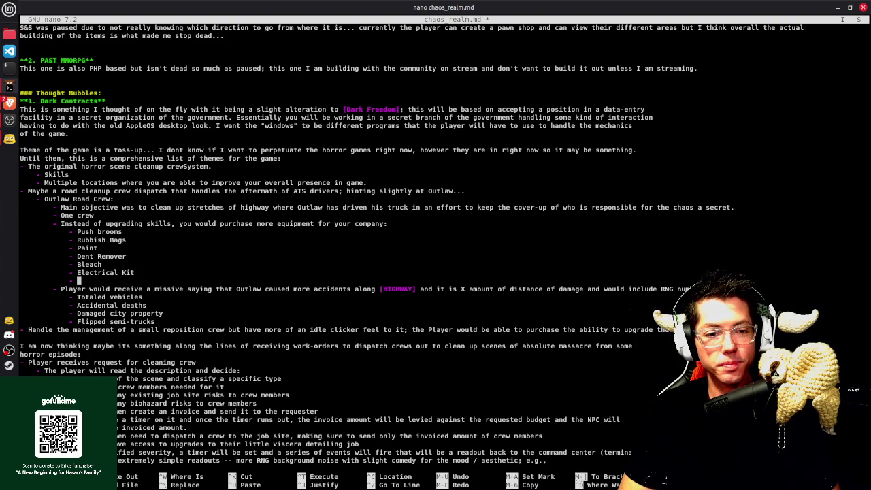
type("Glass")
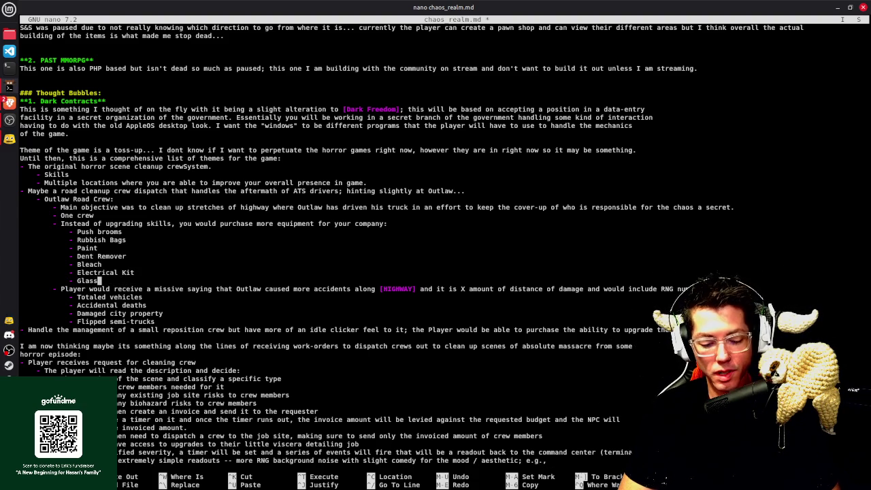
type(" Repair Kit")
key("Return")
type("-")
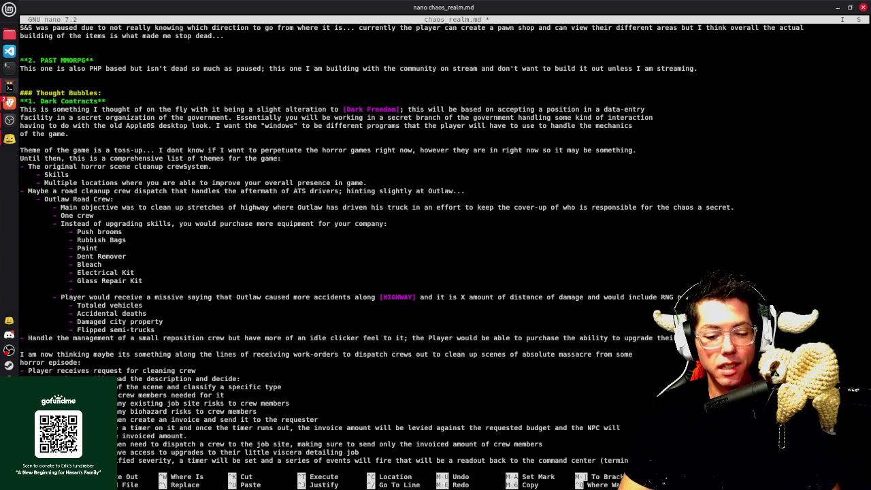
key("Up")
key("Up")
key("Up")
key("Up")
key("Up")
key("Up")
key("Up")
key("Up")
key("Up")
key("Up")
key("Up")
key("End")
Replace the 'Outlaw Road Crew' label with 'Peanut Butter Sim:' and save chaos_realm.md
key("BackSpace")
key("BackSpace")
key("BackSpace")
key("BackSpace")
key("BackSpace")
key("BackSpace")
key("BackSpace")
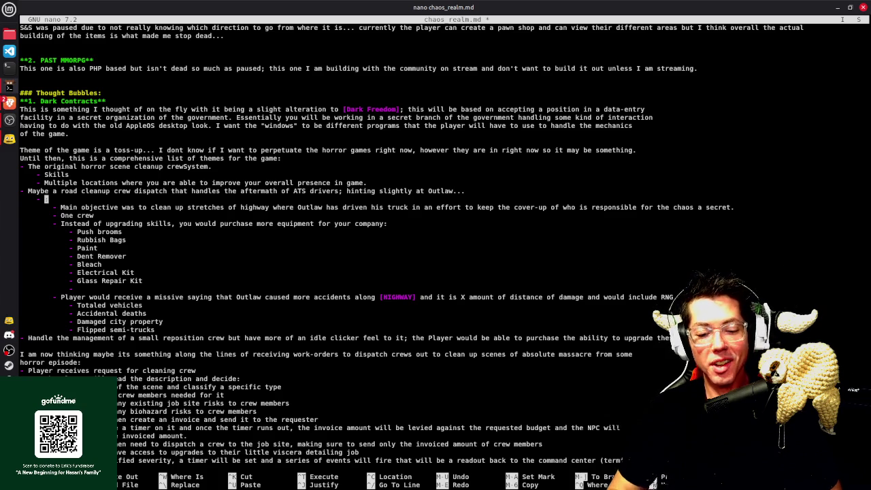
type("Peanut Butter Sim:")
key("ctrl+o")
key("Return")
key("Down")
key("Down")
key("Down")
key("Down")
key("Down")
key("Down")
key("Down")
key("Down")
key("Down")
key("Down")
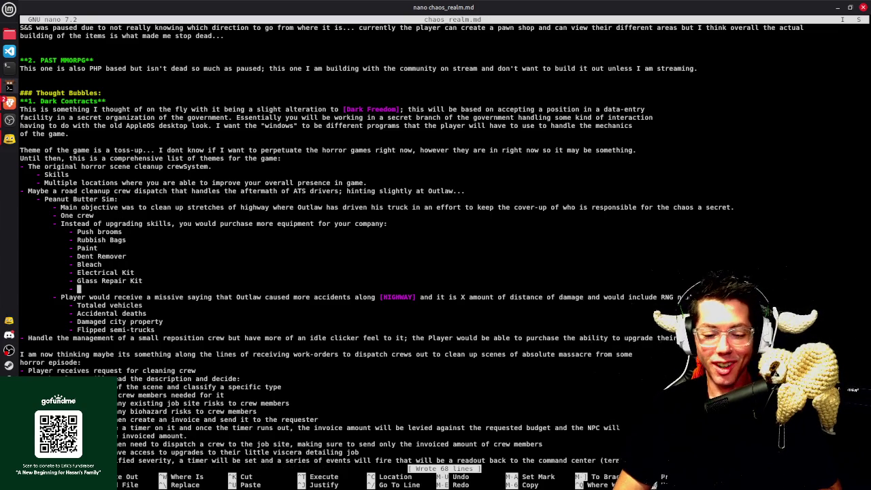
key("Down")
key("Down")
key("Down")
key("End")
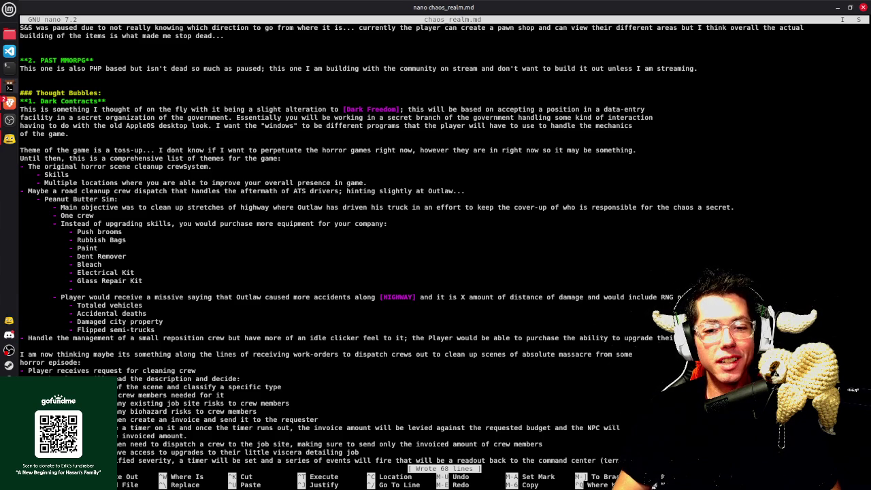
Fill the empty bullet under Glass Repair Kit with 'Body Bags' and save
key("Up")
key("Up")
key("Up")
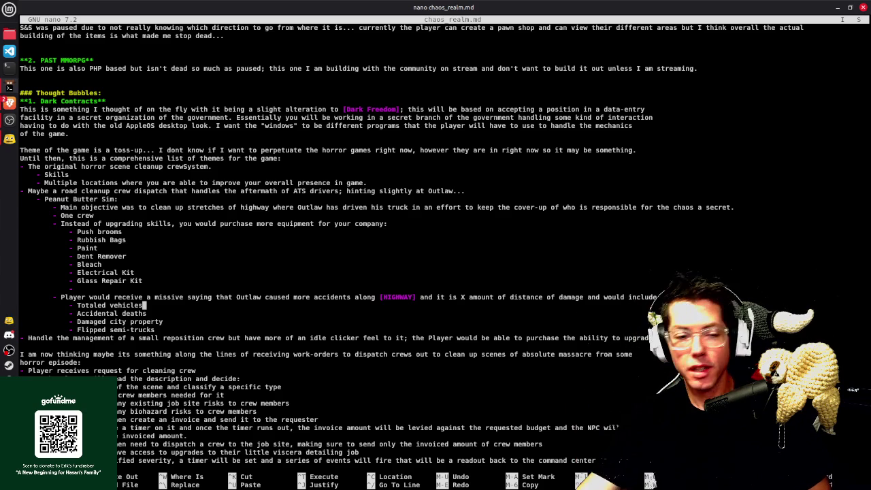
key("Up")
key("Up")
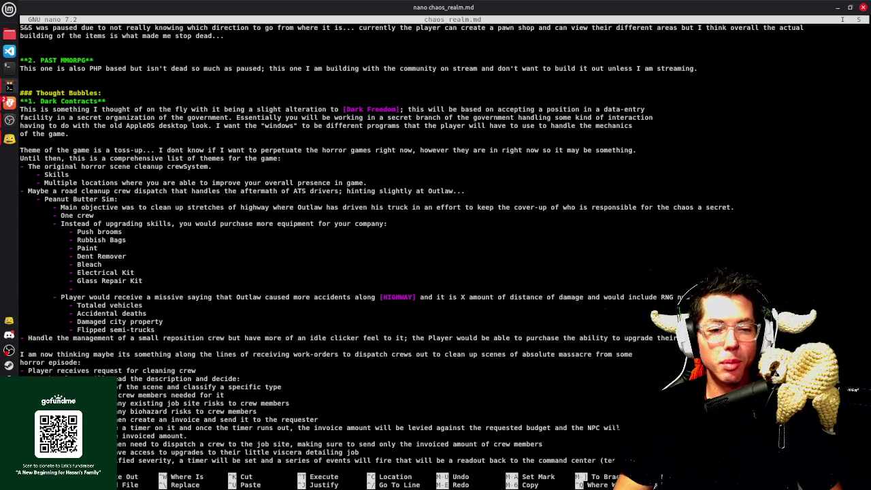
type(" Body Bags")
key("ctrl+o")
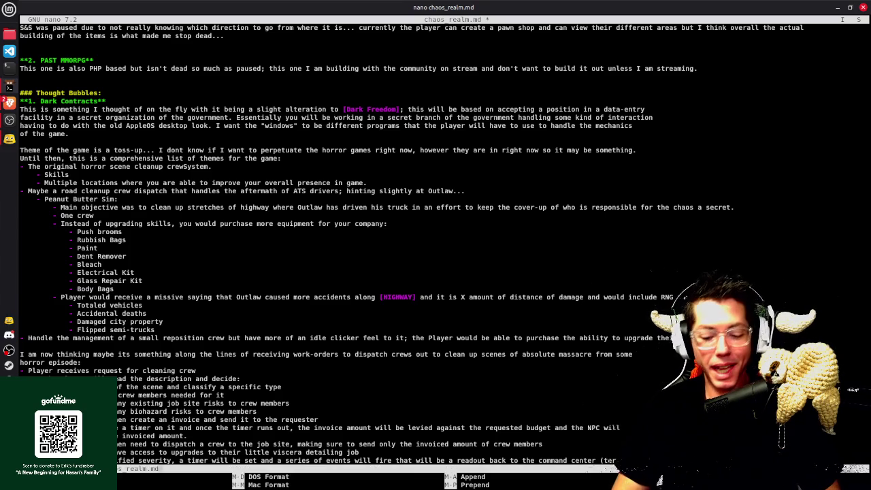
key("Return")
key("Return")
type("-")
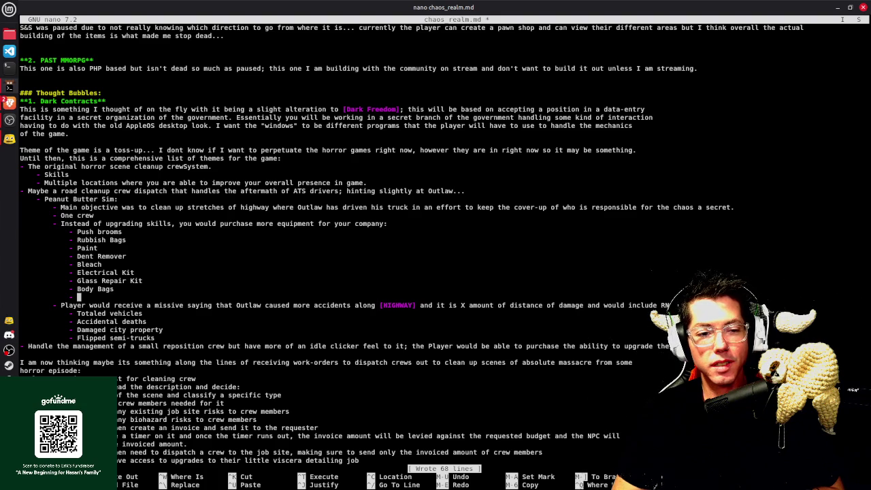
Insert a 'Construction Kit' bullet above Body Bags and save
key("Up")
key("Return")
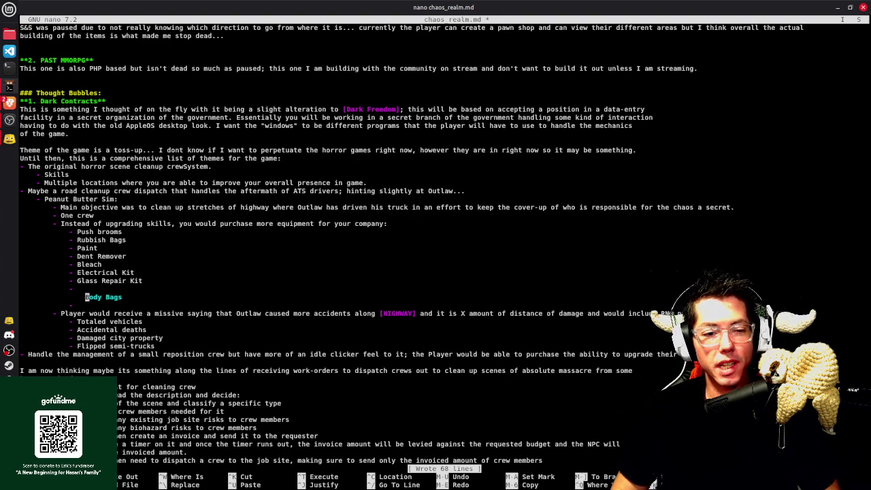
key("Up")
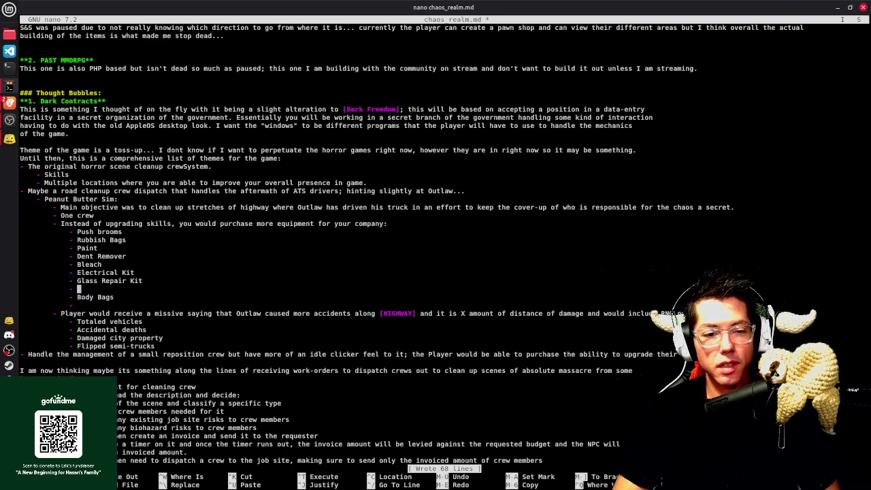
type("Construction Kit")
key("ctrl+o")
key("Return")
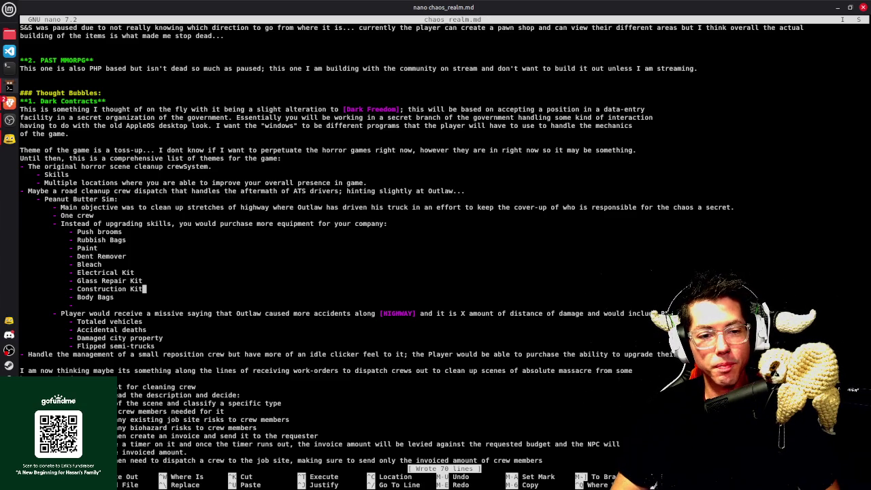
Fill the empty bullet below Body Bags with 'Bobcat'
key("Down")
key("Down")
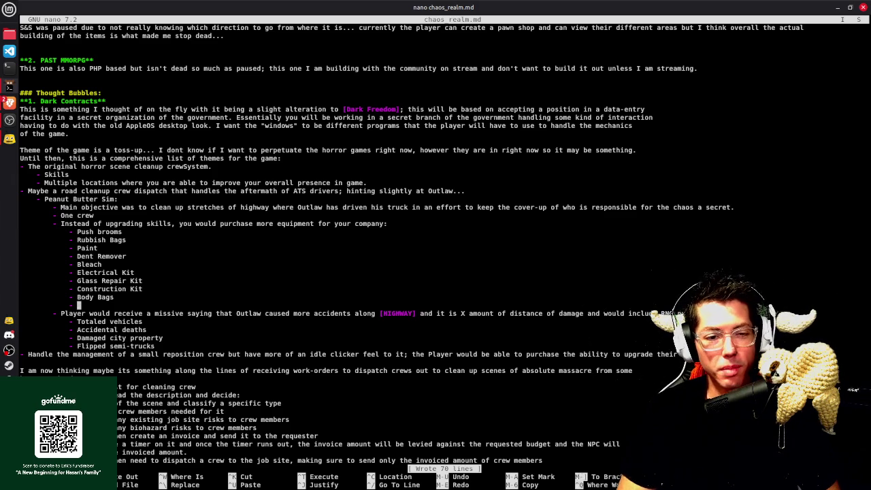
key("Up")
scroll(411, 245, "up", 1)
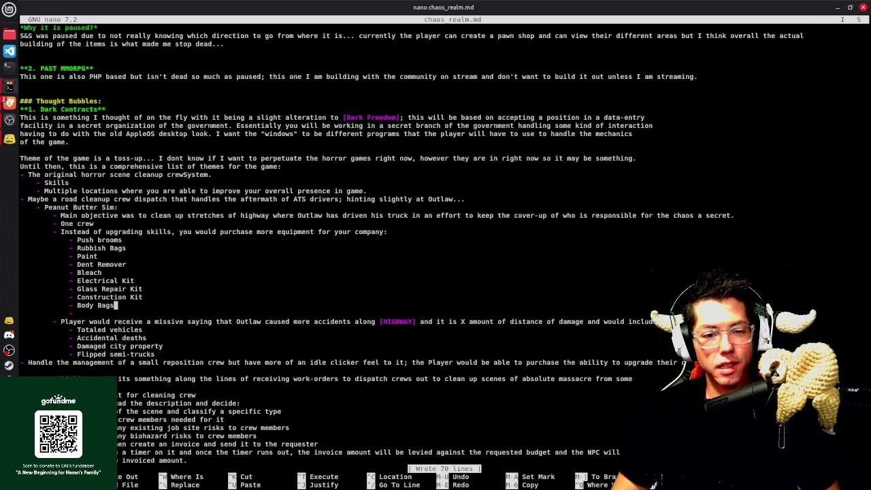
scroll(412, 245, "down", 2)
scroll(411, 245, "down", 3)
key("Down")
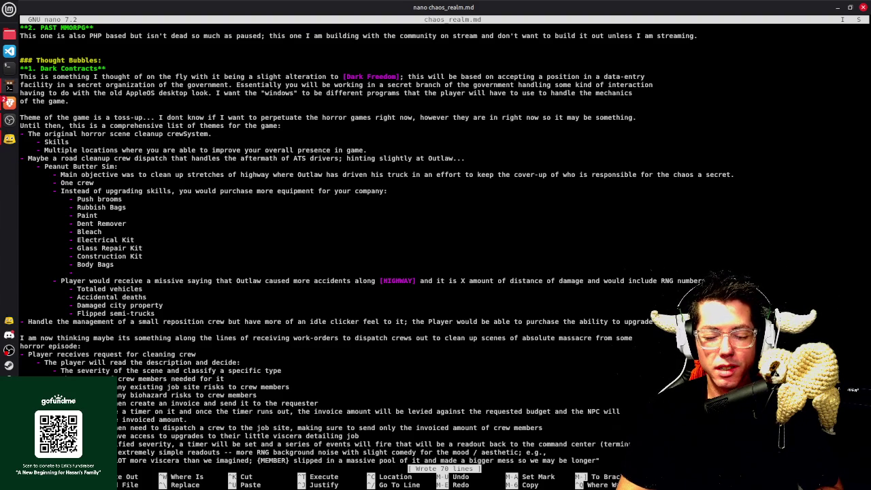
type("Bobcat")
key("Return")
Add 'Back-Hoe' and 'Auger' bullets, removing a stray blank line between them
type("- ")
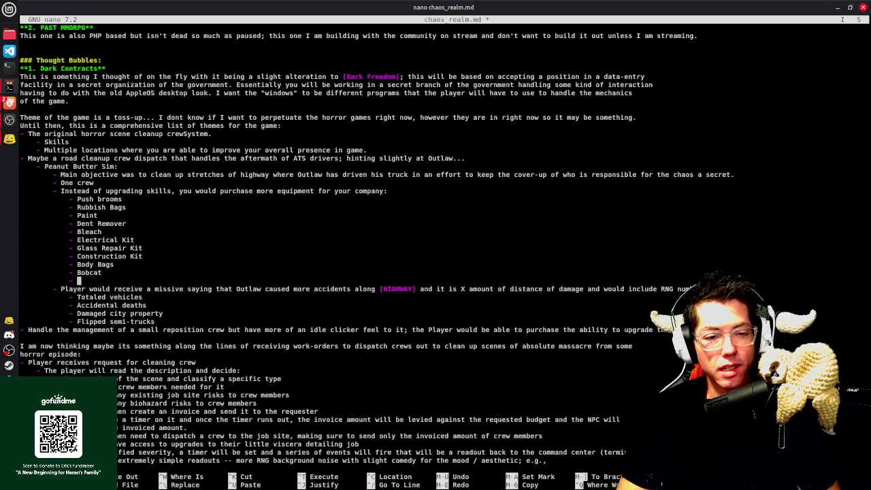
type("Back")
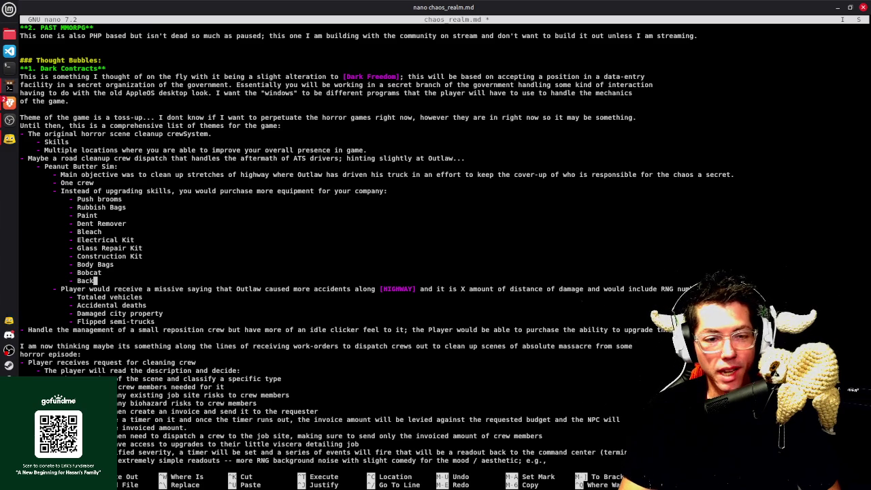
type("-How")
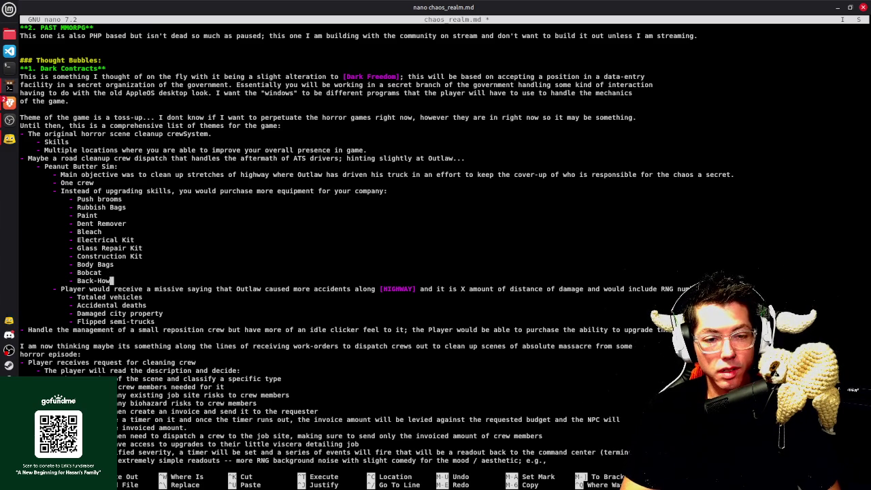
key("Return")
key("BackSpace")
key("shift+Left")
key("shift+Left")
key("shift+Left")
key("shift+Left")
key("shift+Left")
key("shift+Left")
key("shift+Left")
key("shift+Left")
key("shift+Left")
key("shift+Left")
key("shift+Left")
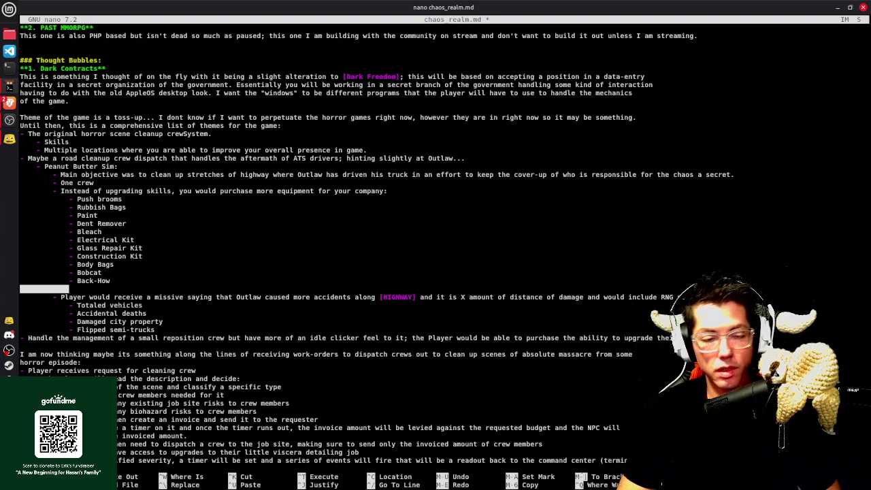
key("BackSpace")
type("e")
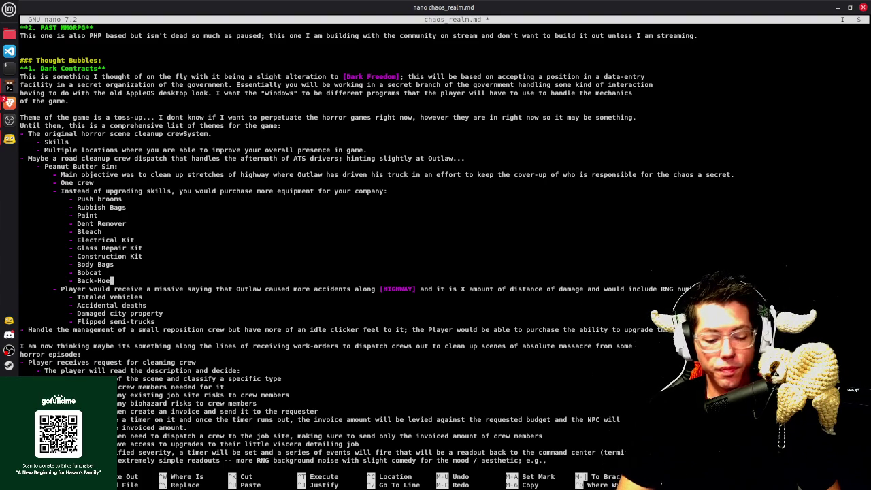
key("Return")
type("- ")
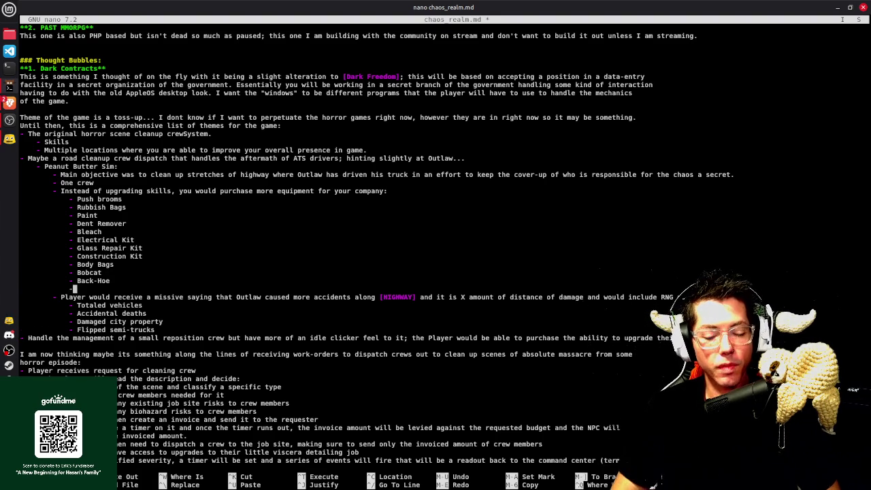
type("Auger")
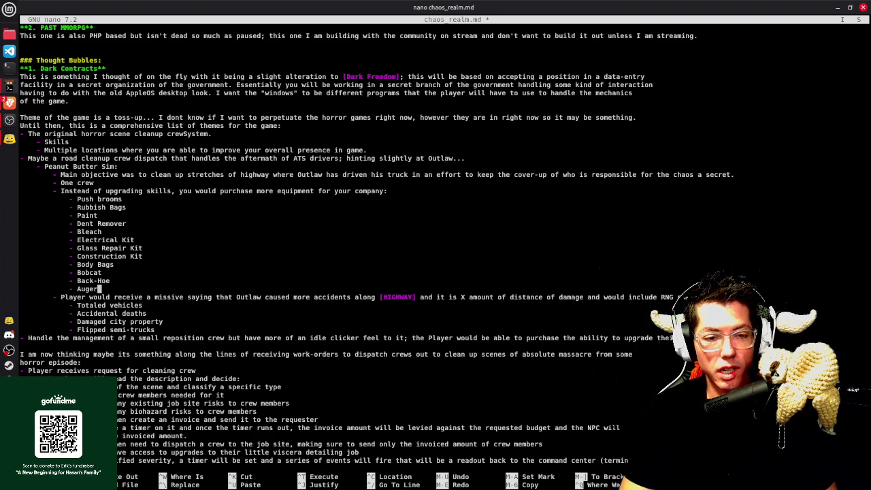
key("Return")
type("-")
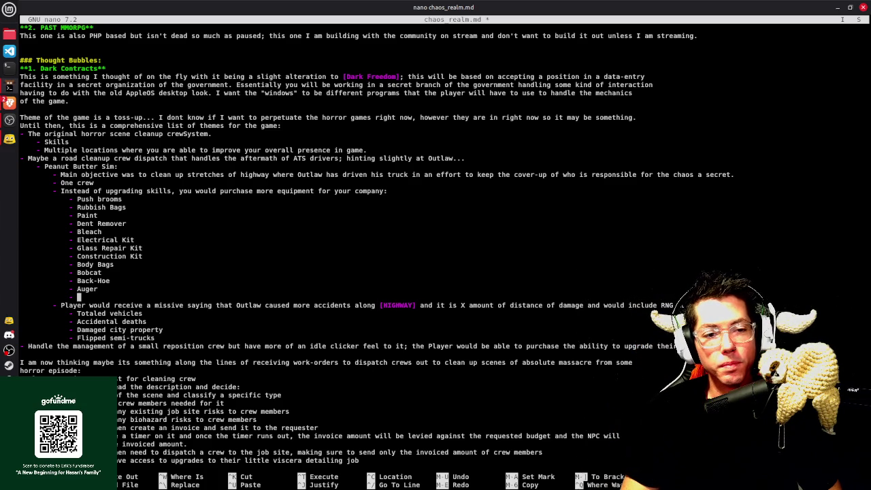
Insert '- Concrete Mixer' below Bleach, complete the last bullet as Crane, and save
key("Up")
key("Up")
key("Up")
key("Up")
key("Up")
key("Up")
key("Up")
key("Up")
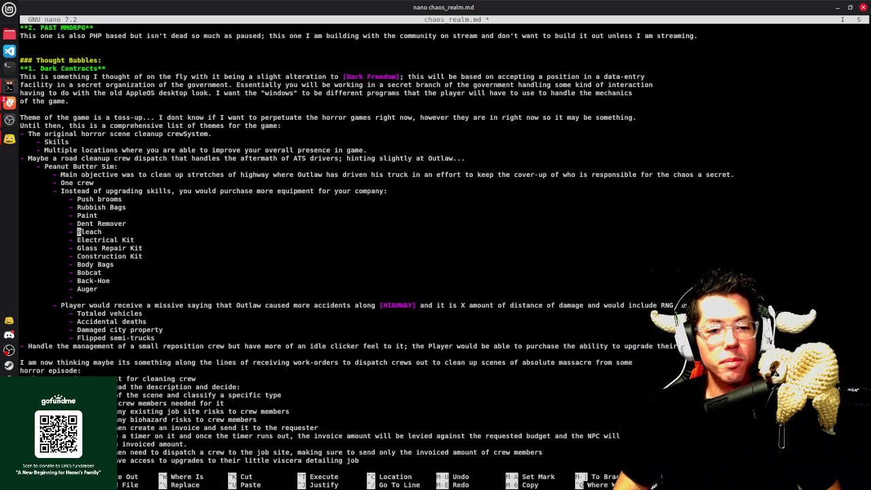
key("End")
key("Return")
type("- Concrete M")
type("x")
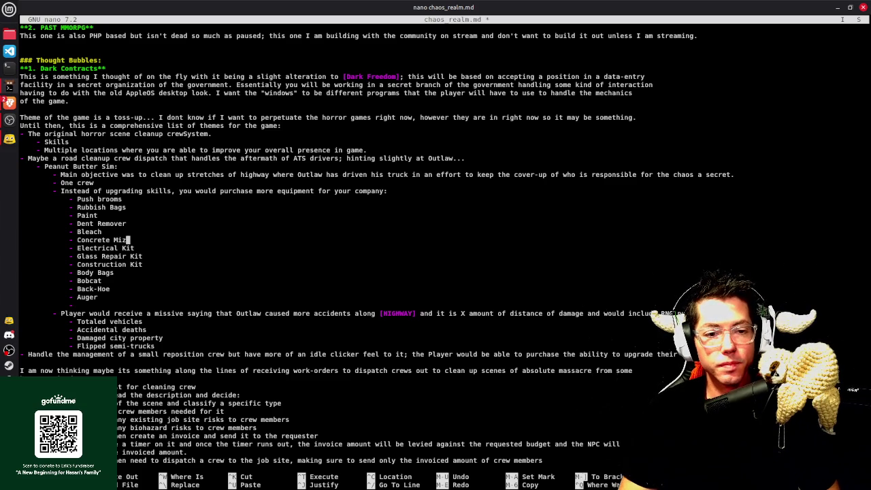
type("ixer")
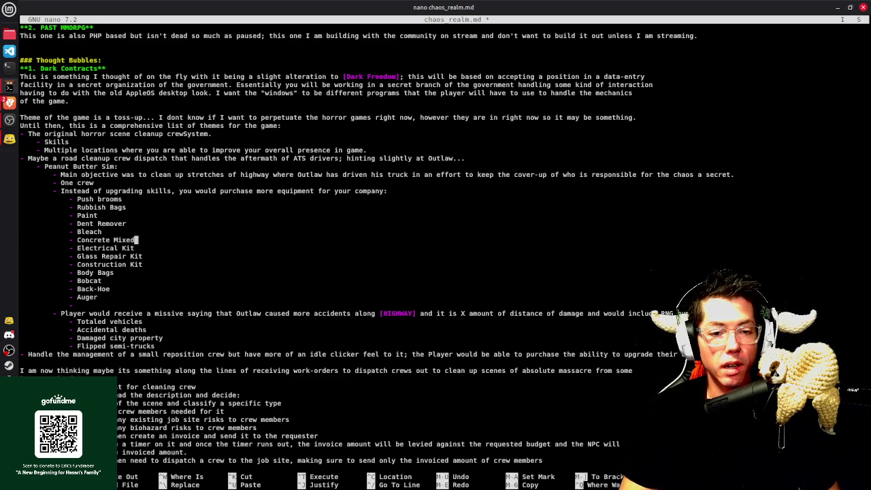
key("Down")
key("Down")
key("Down")
key("Down")
key("Down")
key("Down")
key("Down")
key("Down")
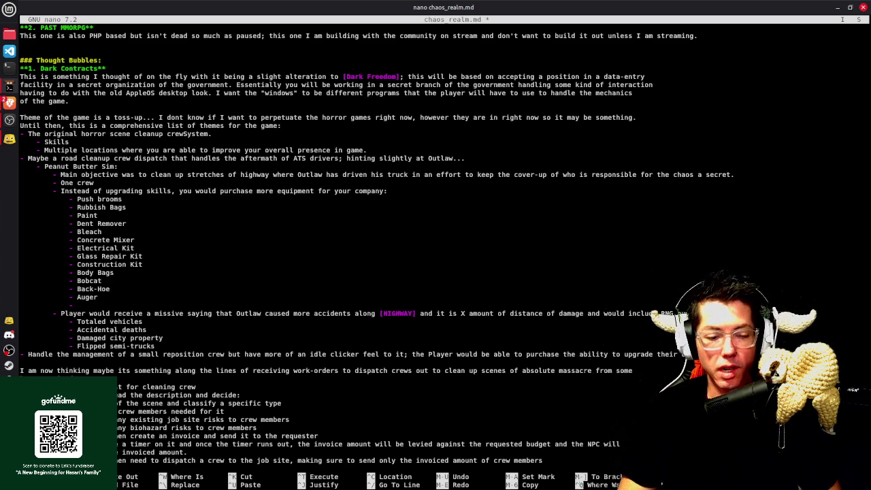
type("ane")
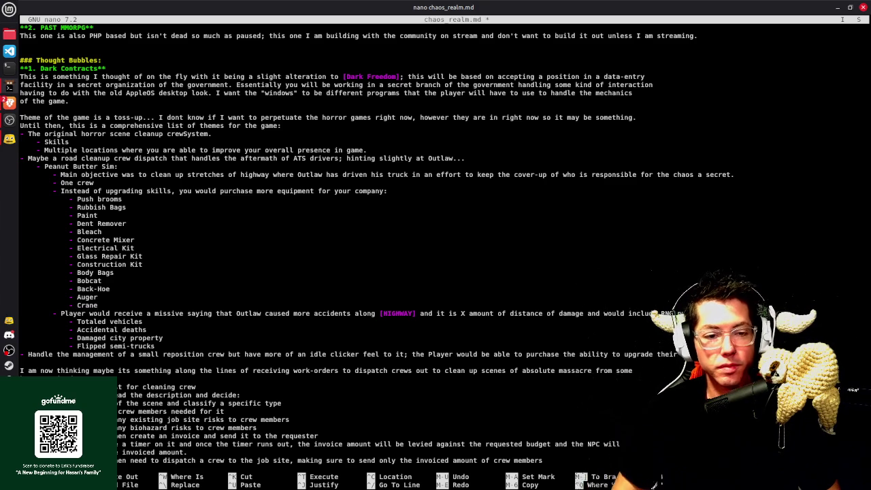
key("ctrl+o")
key("Return")
key("Up")
key("Up")
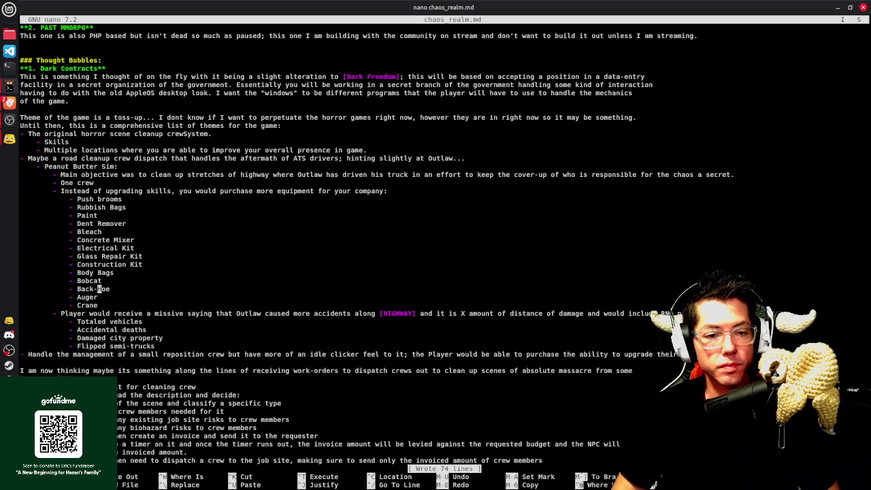
Add an Advanced Equipment line below Body Bags and indent Bobcat, Back-Hoe, Auger and Crane under it
key("End")
key("Return")
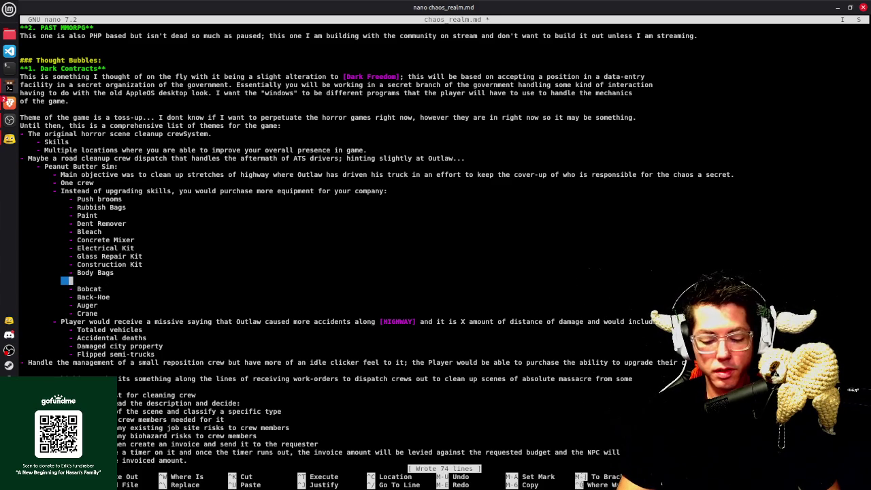
type("- Adv")
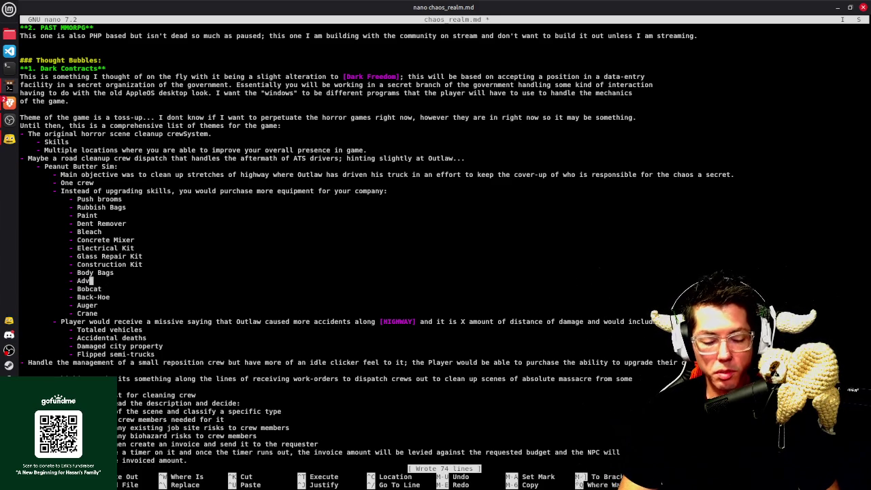
type("anced Equpm entr")
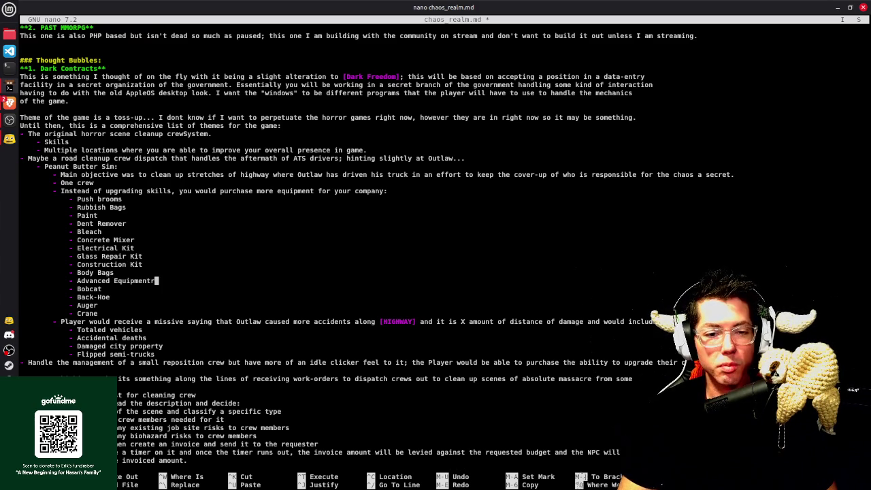
key("Down")
key("Home")
key("Tab")
key("Down")
key("Home")
key("Tab")
key("Down")
key("Tab")
key("Down")
key("Home")
key("Tab")
key("Up")
key("Up")
key("Up")
key("Up")
key("Up")
key("Up")
key("Up")
key("Up")
key("Up")
key("Up")
key("Up")
key("Up")
key("Up")
key("Up")
key("Up")
Insert an indented '- Basic Equipment:' heading below the company equipment sentence
key("End")
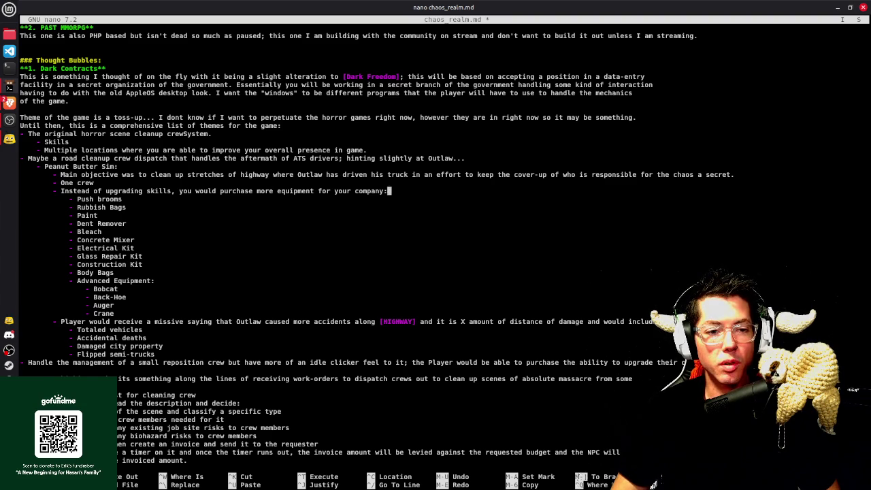
key("Return")
key("Tab")
type("- ")
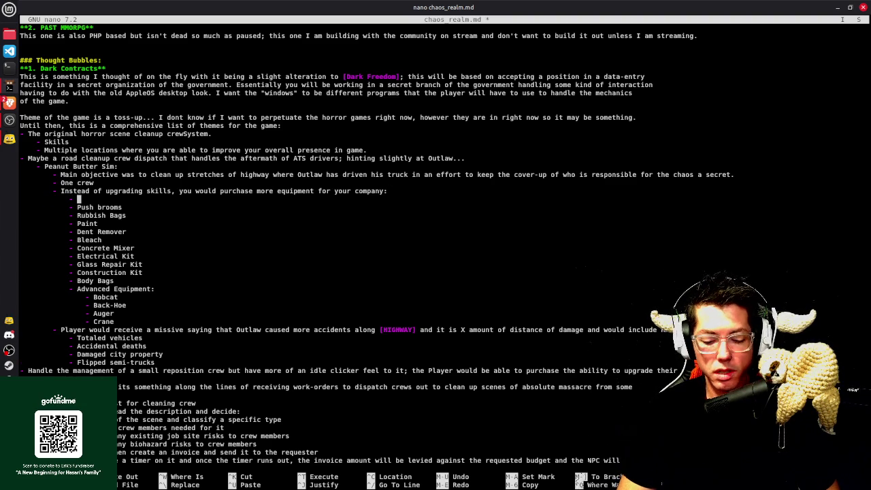
type("Basic ")
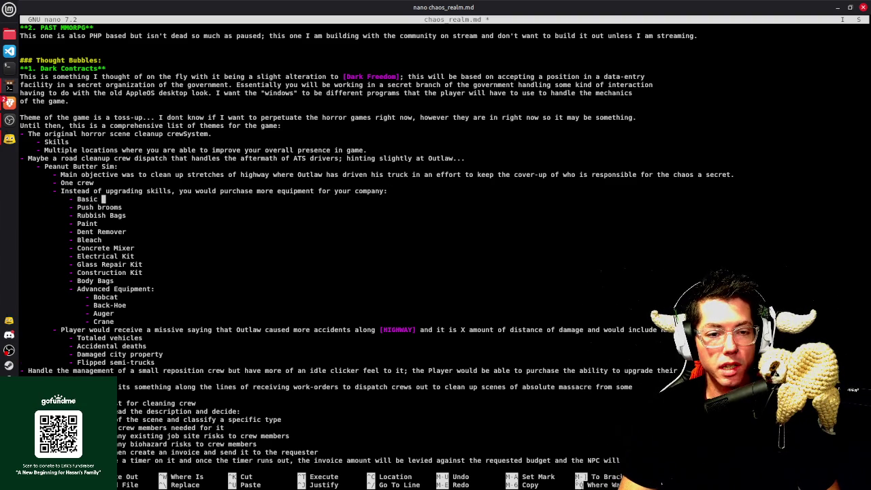
type("Equipment:")
key("Down")
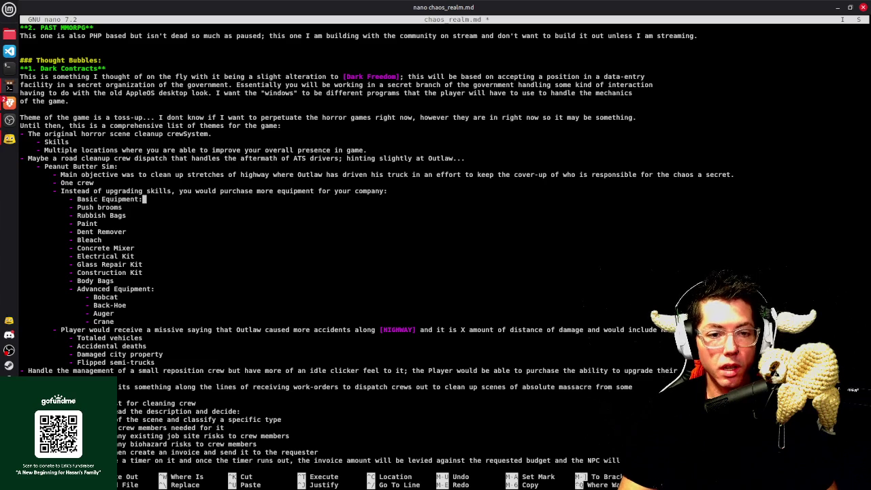
Indent Push brooms through Construction Kit one level under Basic Equipment
key("Home")
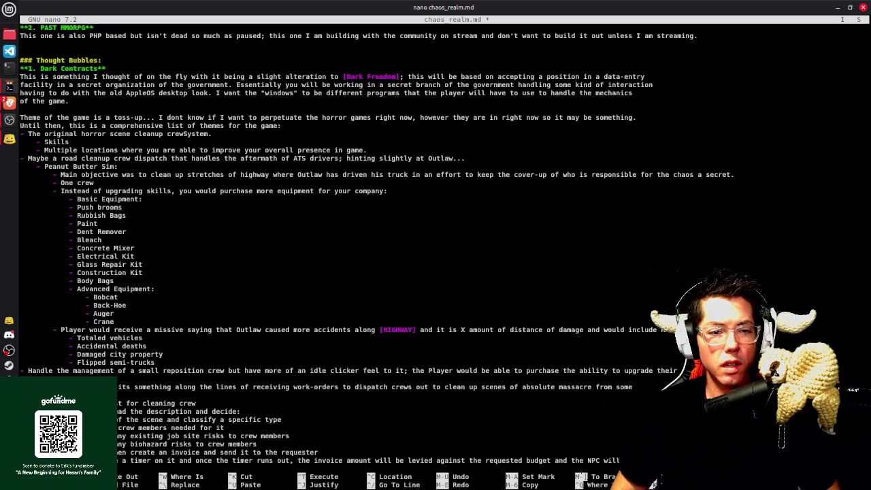
key("Tab")
key("Down")
key("Tab")
key("Down")
key("Tab")
key("Down")
key("Tab")
key("Down")
key("Tab")
key("Down")
key("Tab")
key("Down")
key("Tab")
key("Down")
key("Tab")
key("Down")
key("Tab")
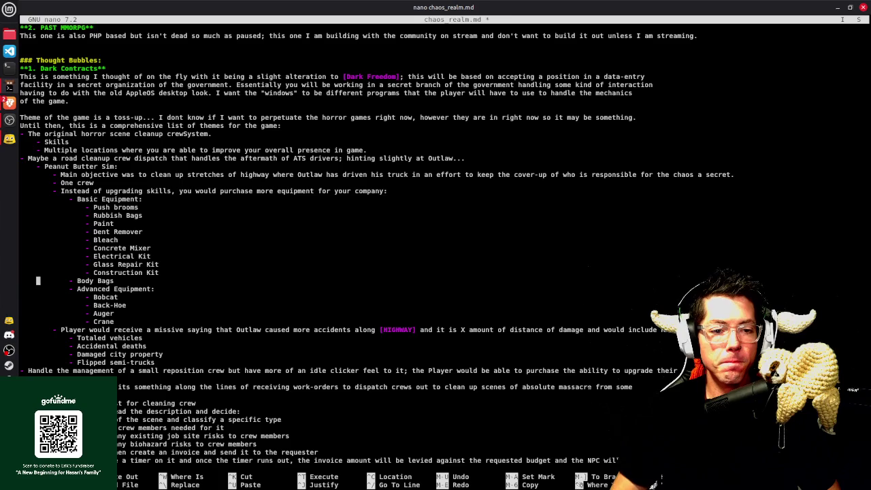
Cancel the stray insert-file prompt, indent Body Bags under Basic Equipment, and save
key("ctrl+r")
key("Tab")
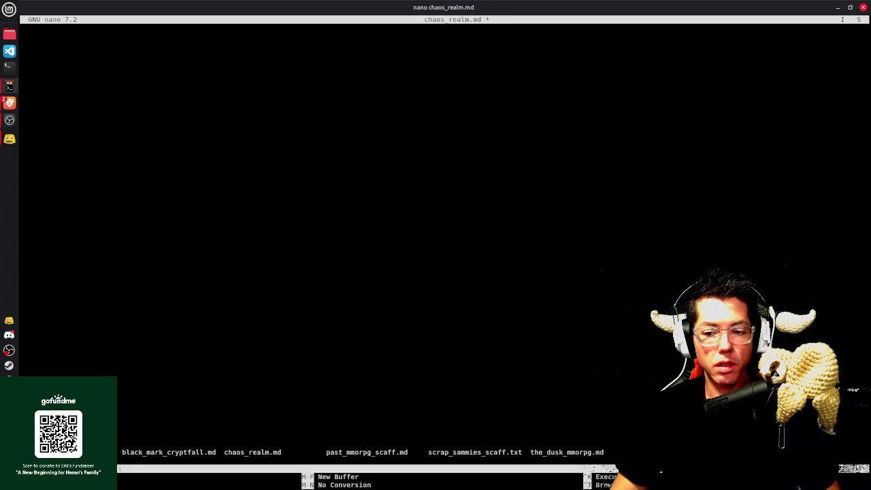
key("ctrl+c")
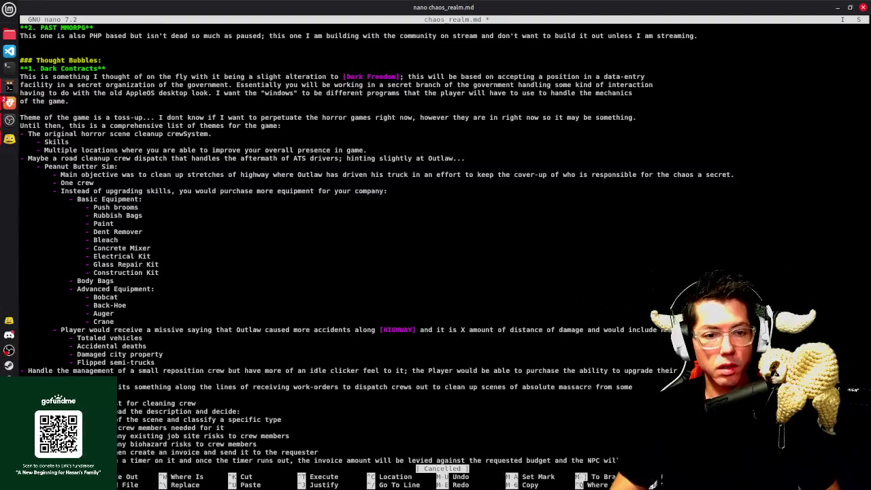
key("Tab")
key("Down")
key("Home")
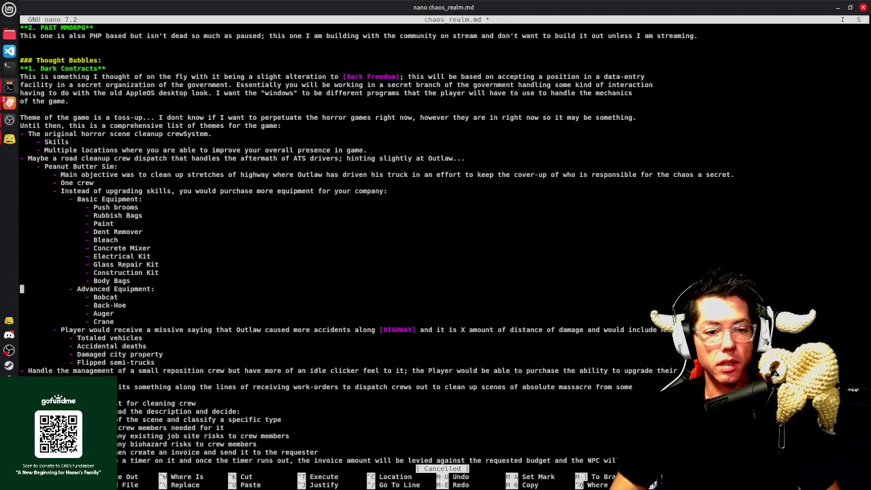
key("ctrl+o")
key("Return")
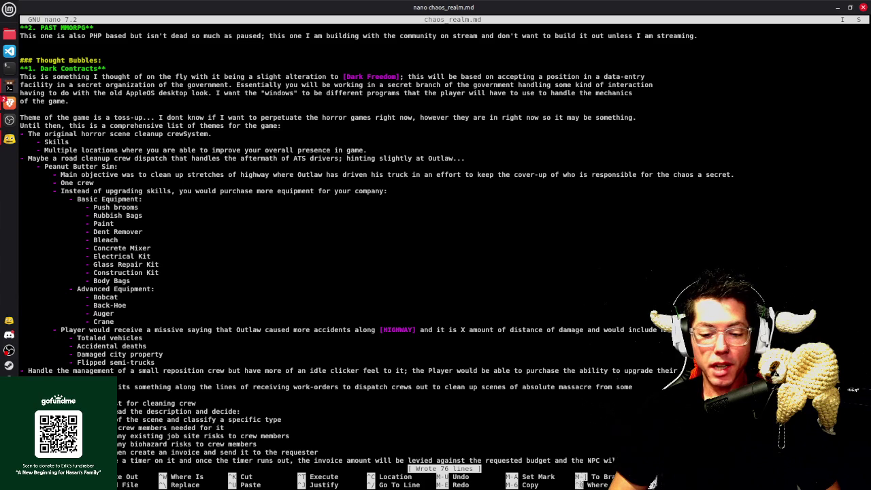
key("Up")
key("Up")
key("Up")
key("Down")
key("Down")
key("Down")
key("Up")
key("Down")
key("Down")
key("Down")
key("Down")
key("Up")
key("Up")
key("Up")
key("End")
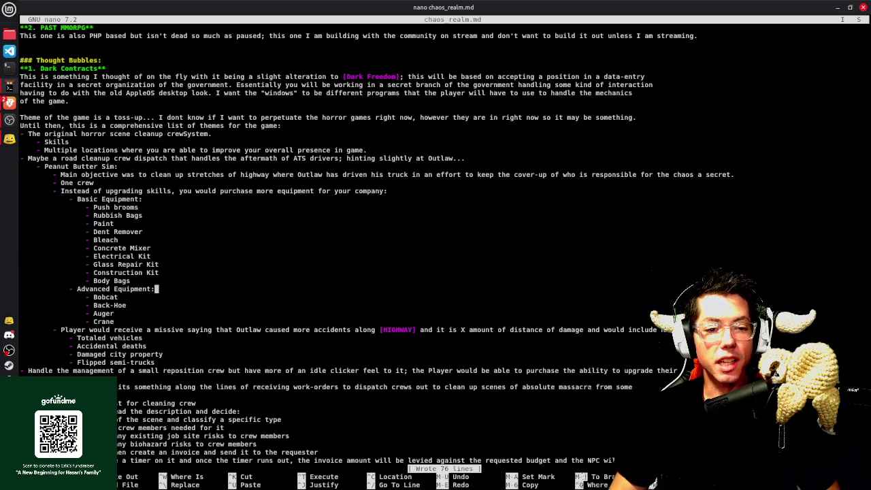
Add a '- Wrecker (Hauling Truck)' bullet under Advanced Equipment, with an empty bullet below
key("Return")
type("- Wrecker (")
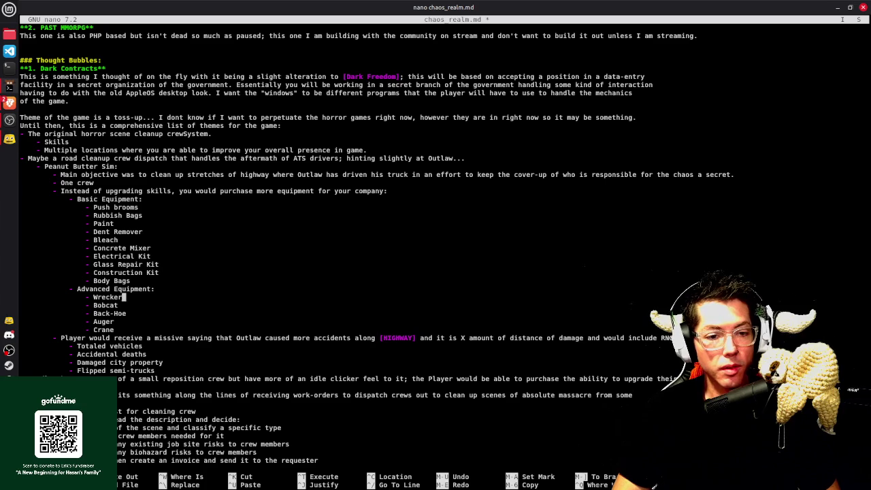
type("Hauling ")
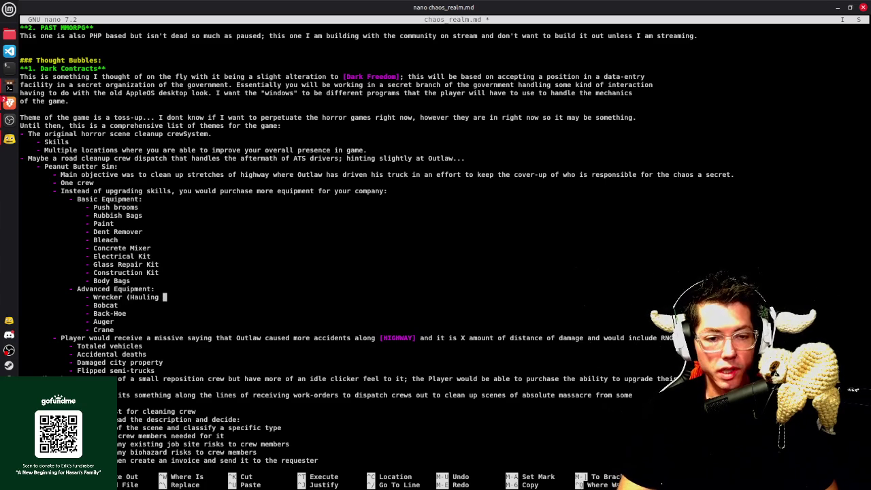
type("Truck")
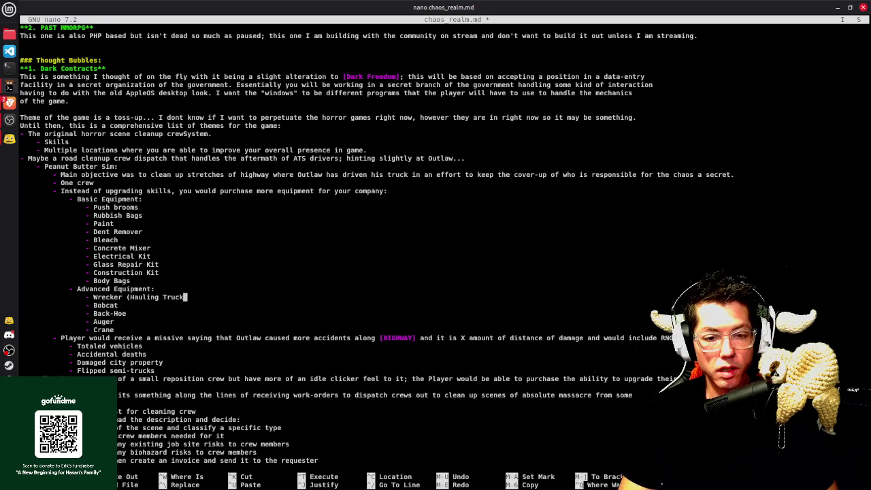
key("Return")
type("-")
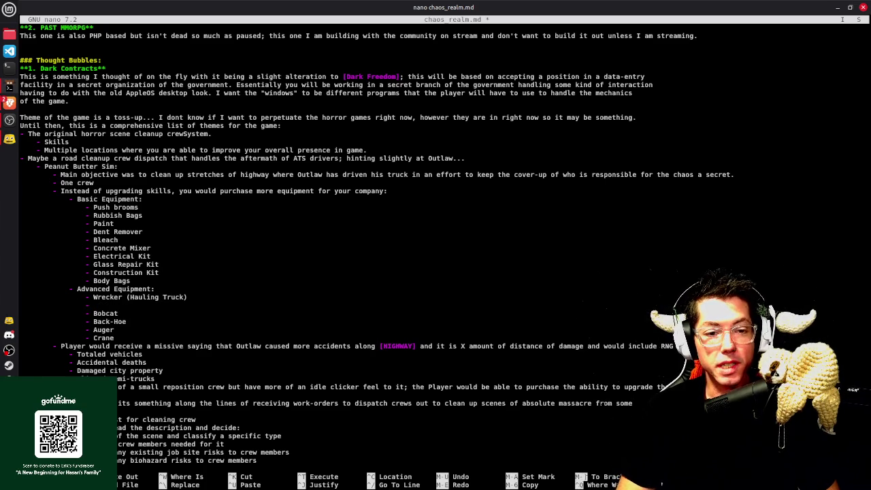
Add a Large Trailer item after Body Bags
key("Up")
key("Up")
key("Up")
key("End")
key("Return")
type("- ")
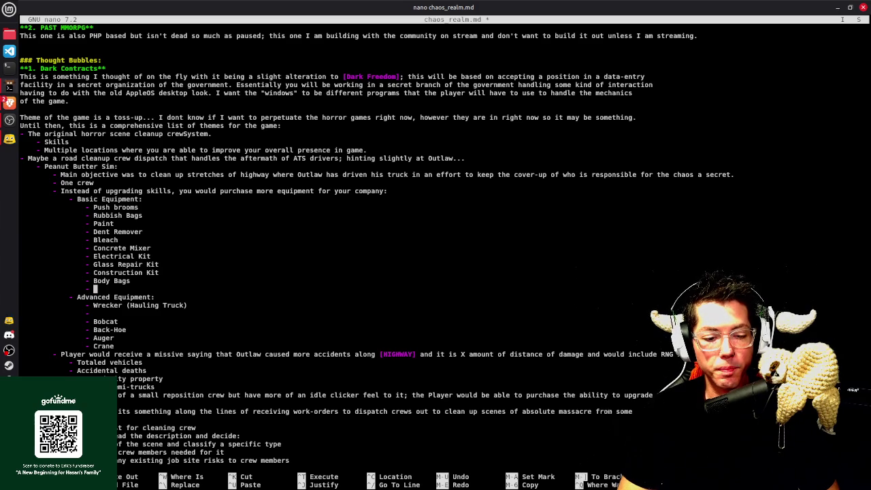
type("LK")
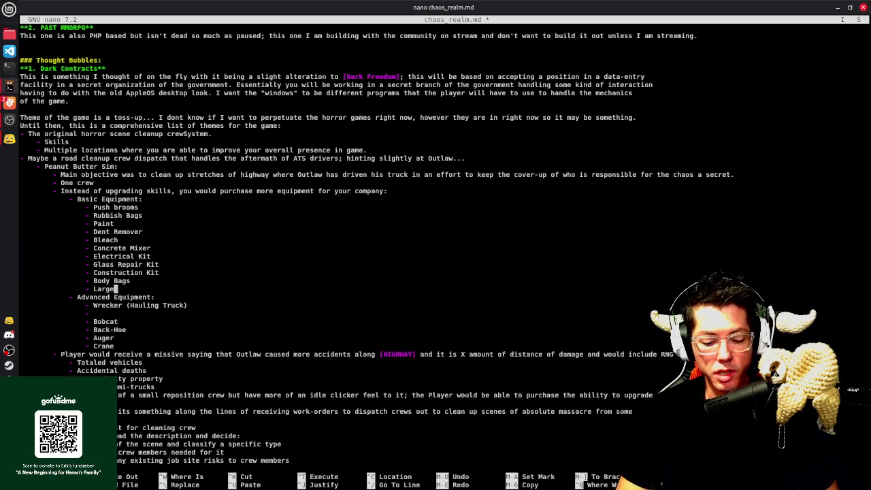
type(" Trailer")
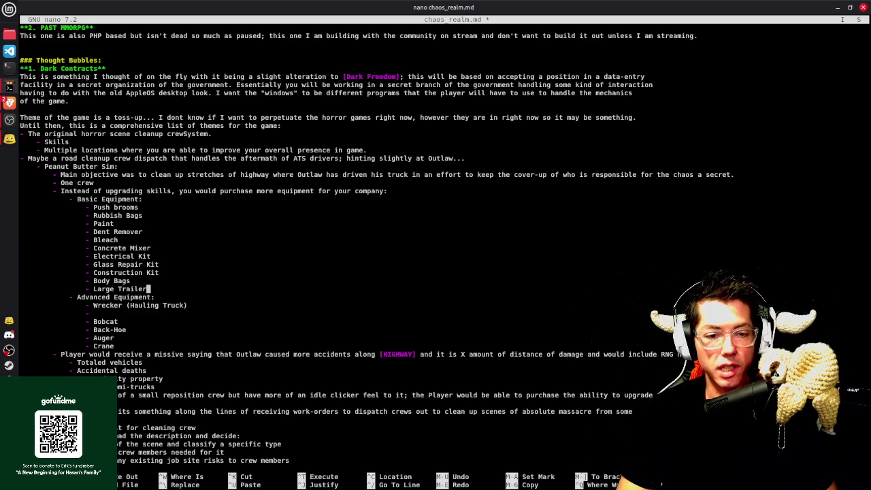
Complete the empty bullet under Wrecker as 'Dump Truck' and save chaos_realm.md
key("Down")
key("Down")
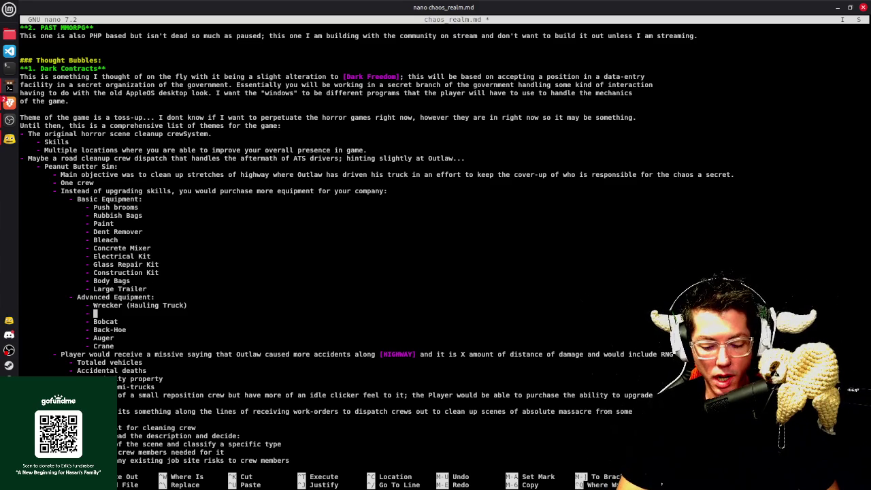
type("Dump Truck")
key("ctrl+o")
key("Return")
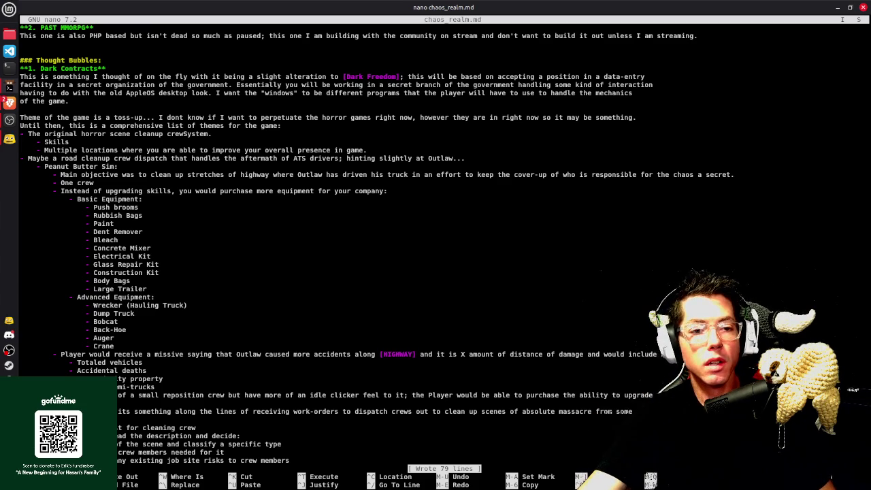
key("Return")
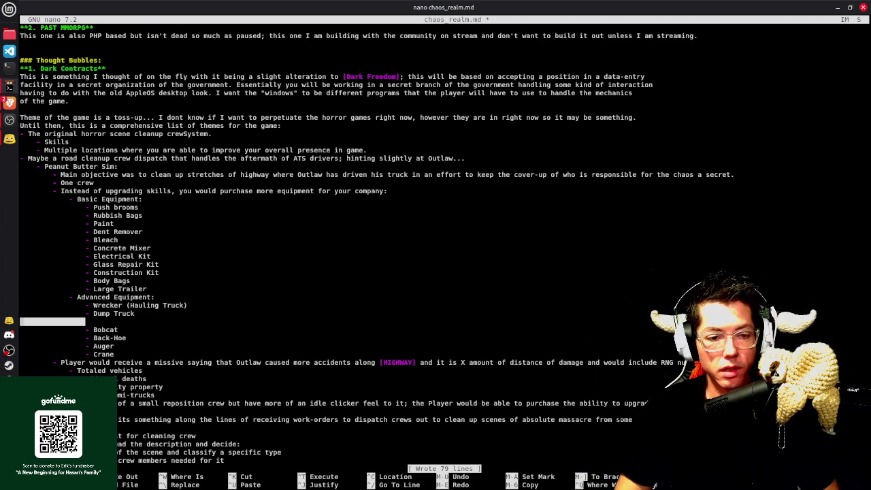
key("BackSpace")
key("BackSpace")
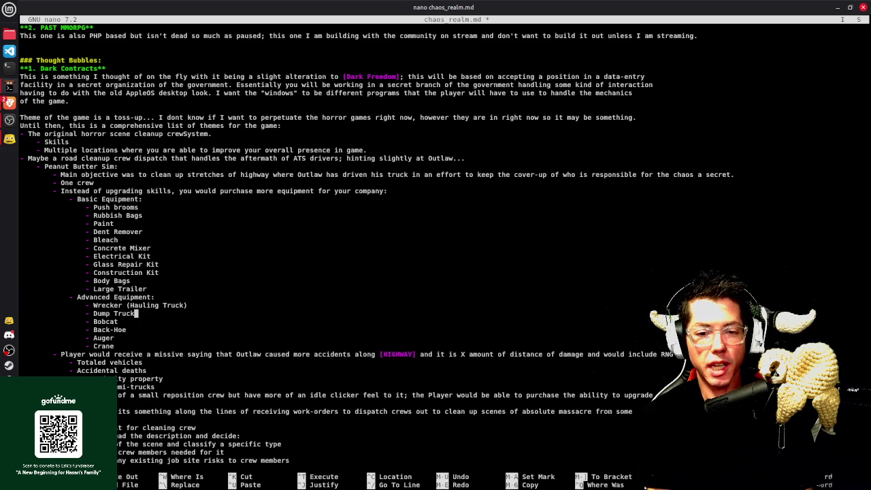
key("Up")
key("Up")
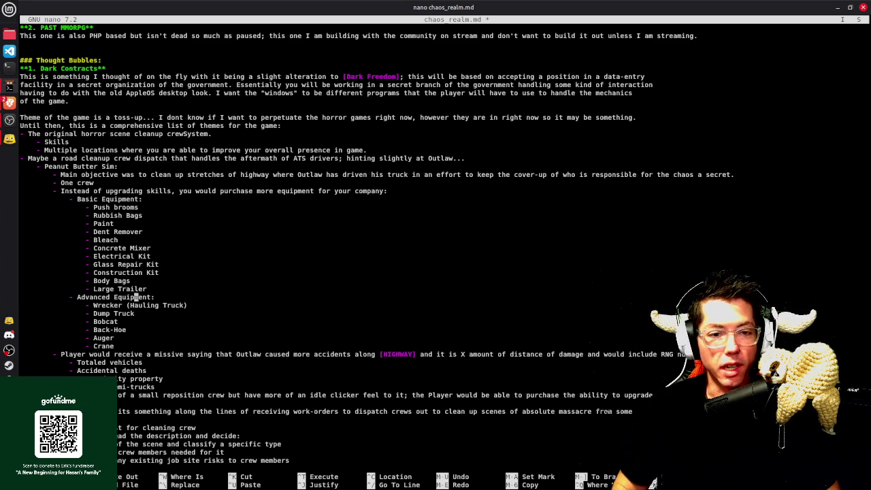
Delete the stray empty line after Large Trailer in the Basic Equipment list
key("Up")
key("End")
key("Return")
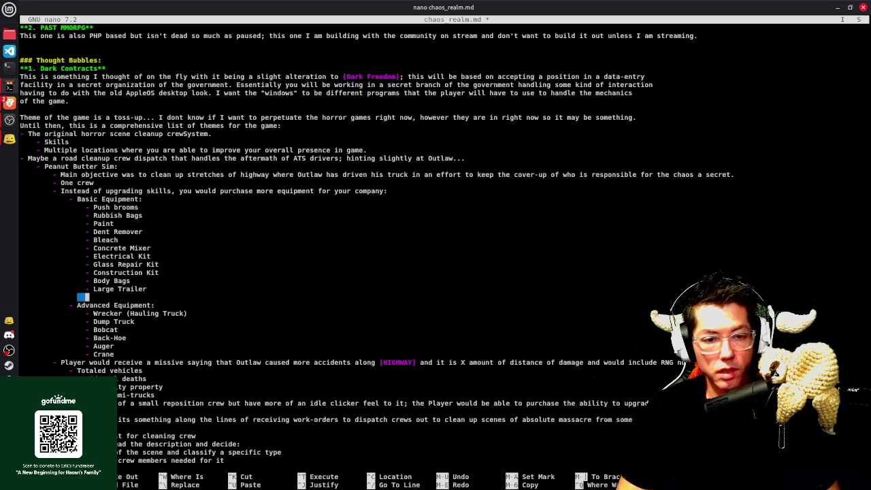
key("shift+Home")
key("BackSpace")
key("BackSpace")
Insert '- Welding Kit' after Construction Kit and save chaos_realm.md
key("Up")
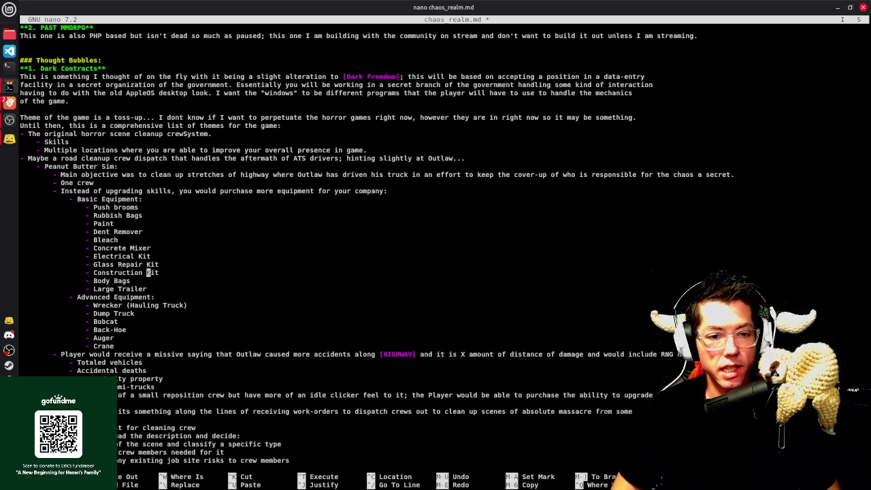
key("Up")
key("End")
key("Return")
type("-")
type("elc")
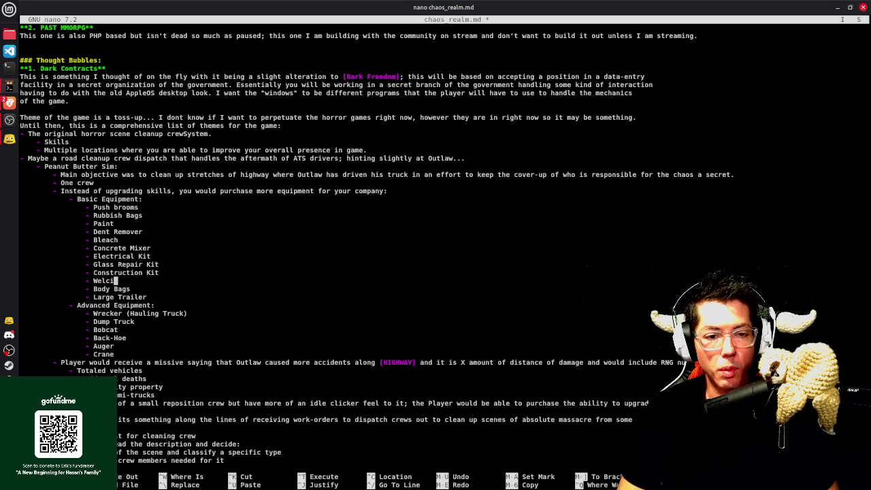
type("ing Kit")
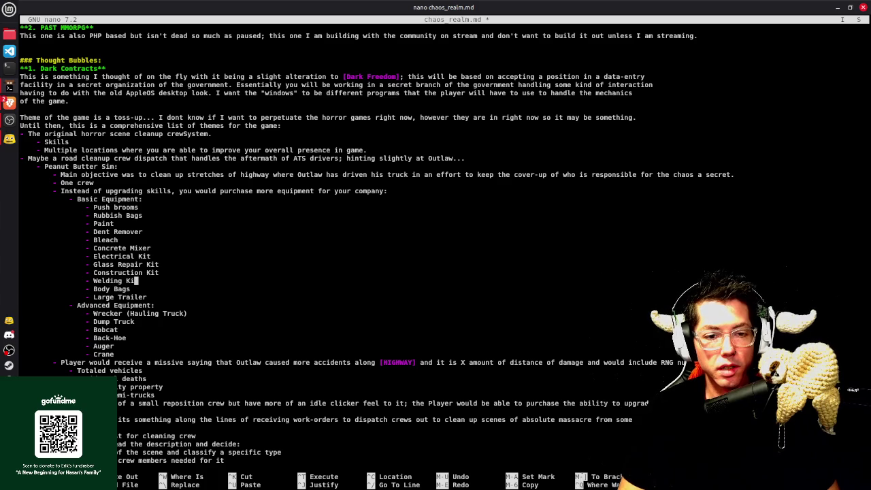
key("ctrl+o")
key("Return")
Mark the Push brooms and Rubbish Bags lines under Advanced Equipment
key("Down")
key("Down")
key("Down")
key("Down")
key("Down")
key("Down")
key("Down")
key("Up")
key("Up")
key("Up")
key("Up")
key("Up")
key("End")
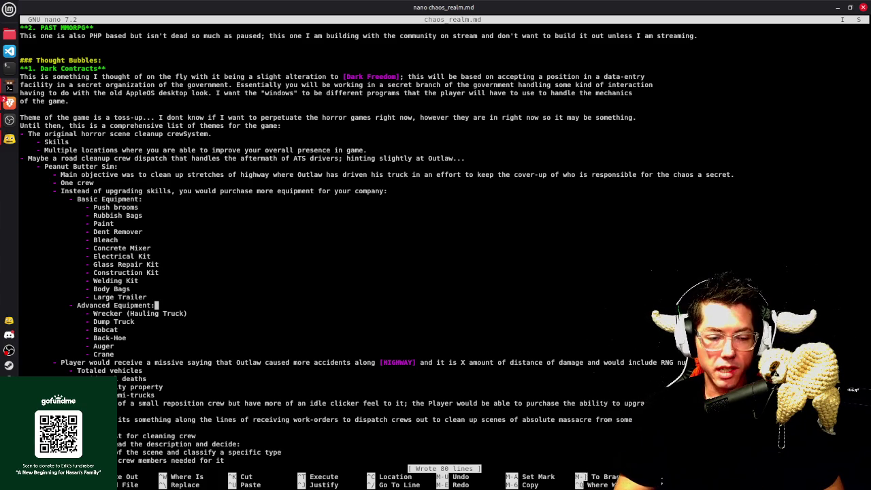
key("Up")
key("Up")
key("Up")
key("Up")
key("Up")
key("Up")
key("Up")
key("Up")
key("Up")
key("Up")
key("Up")
key("shift+Up")
key("shift+Home")
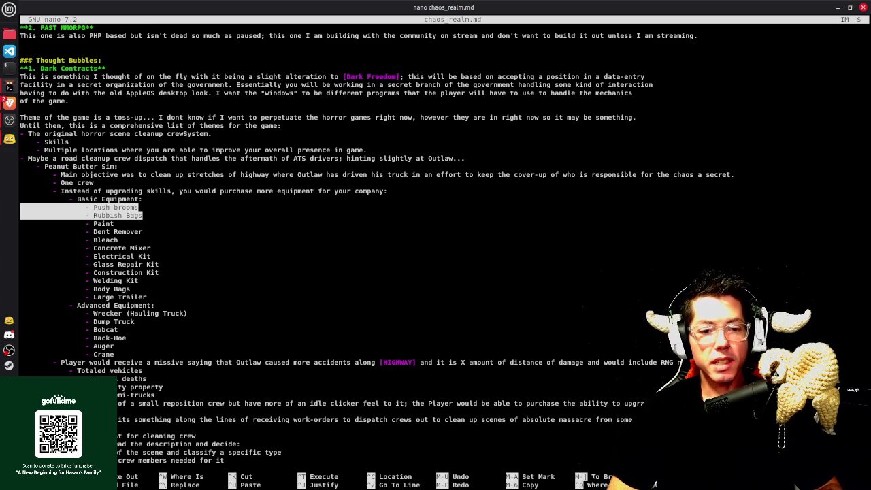
key("Down")
key("Down")
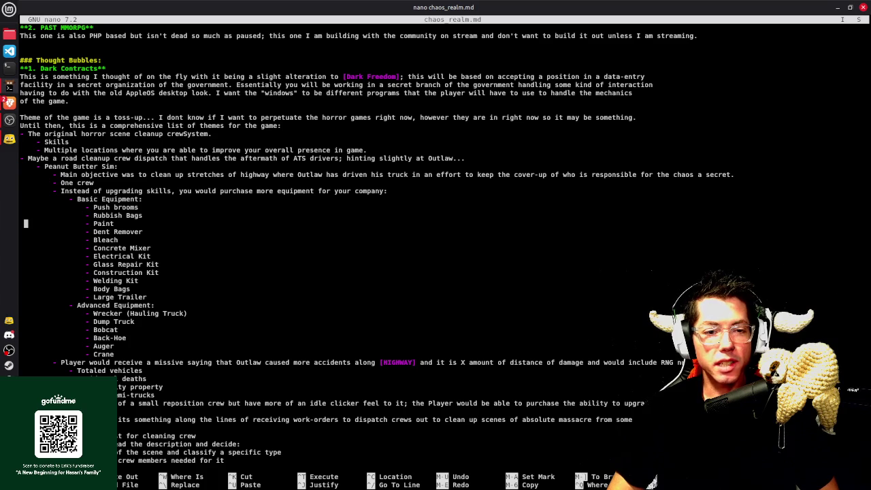
key("shift+Down")
key("shift+Down")
key("shift+Down")
key("shift+Down")
key("shift+Down")
key("shift+Down")
key("shift+Down")
key("shift+Down")
key("shift+Down")
key("shift+Down")
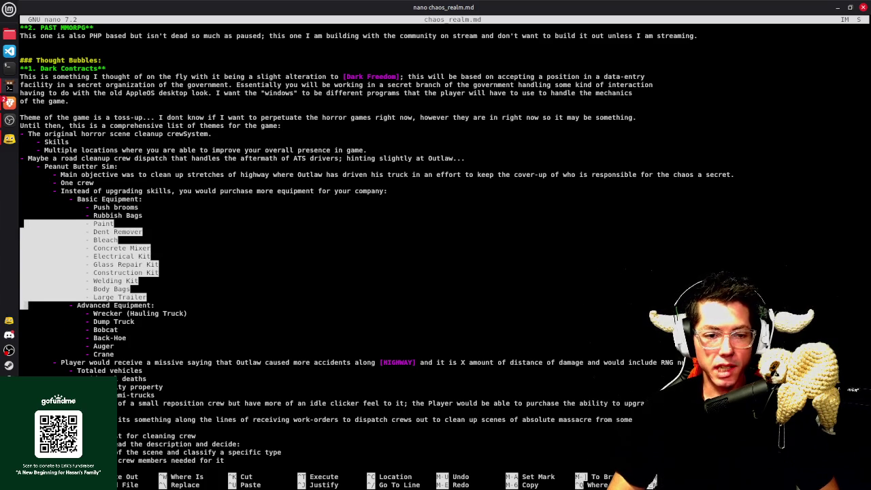
key("Up")
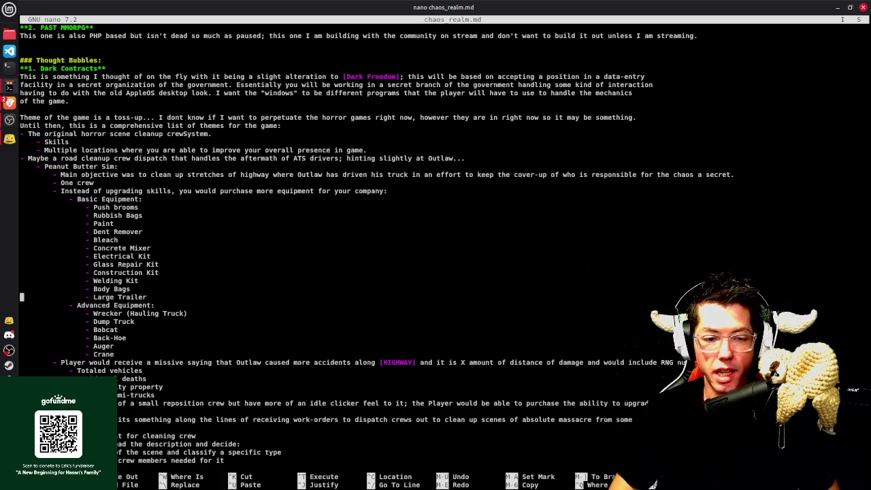
key("Up")
key("Up")
key("Up")
key("Up")
key("Up")
key("Up")
key("Up")
key("Up")
key("Up")
key("End")
key("Down")
key("Down")
key("Down")
key("Down")
key("Down")
key("Down")
key("Down")
key("Down")
key("Down")
key("Down")
key("Down")
key("Down")
key("Down")
key("Down")
key("Down")
key("Down")
key("Down")
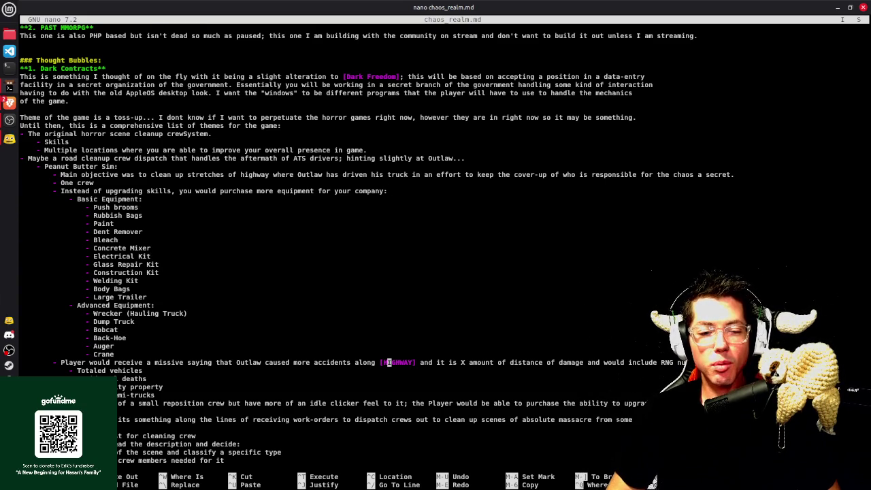
key("Down")
key("End")
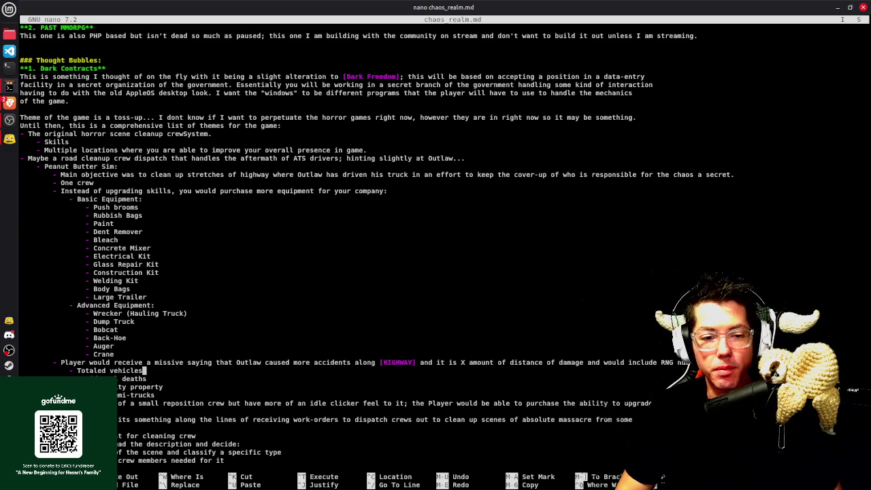
Add a 'private property' entry after the property line and save
key("Up")
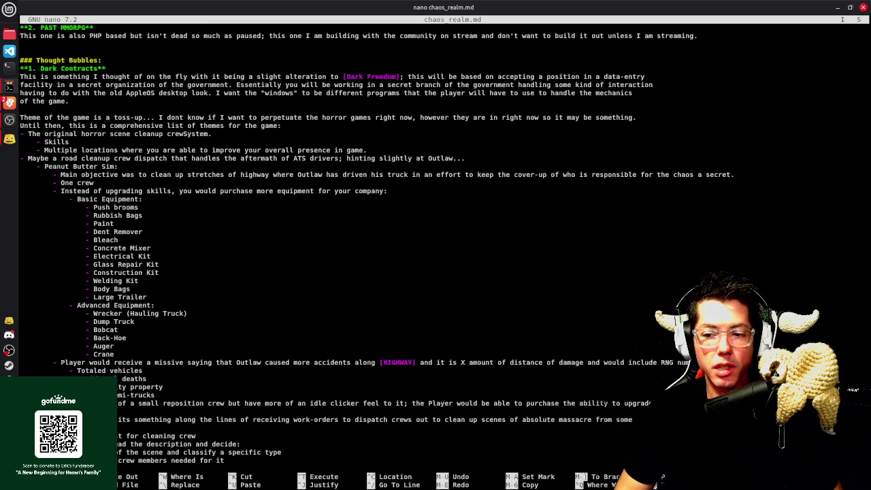
key("Down")
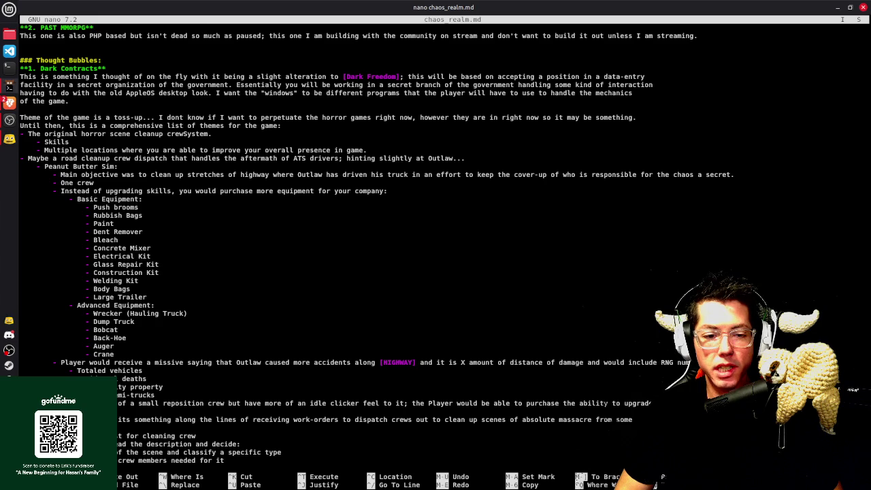
key("Down")
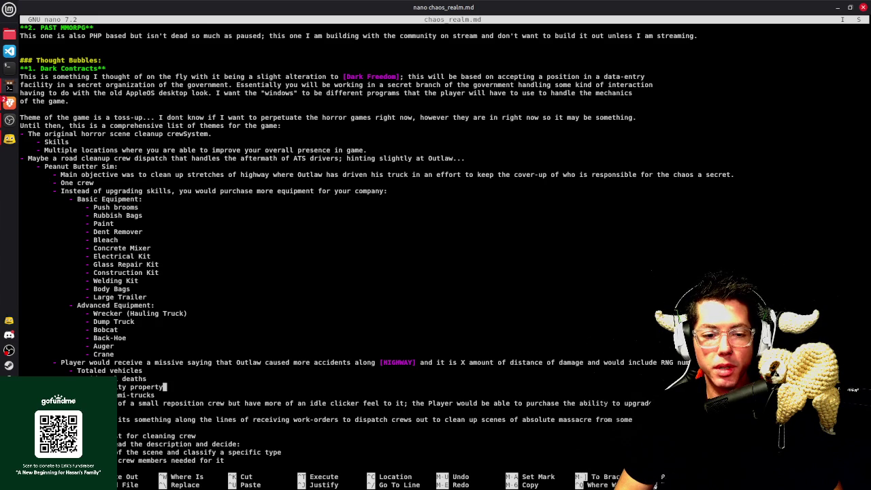
key("Return")
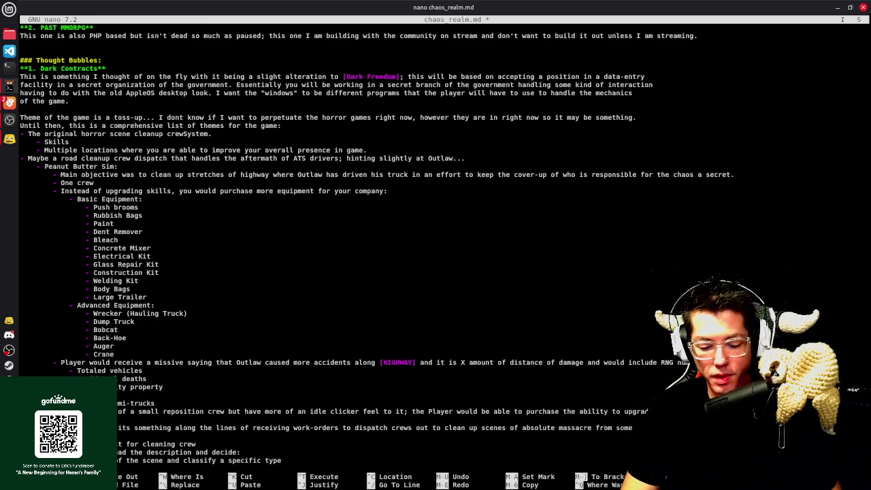
type("slightly rivate property")
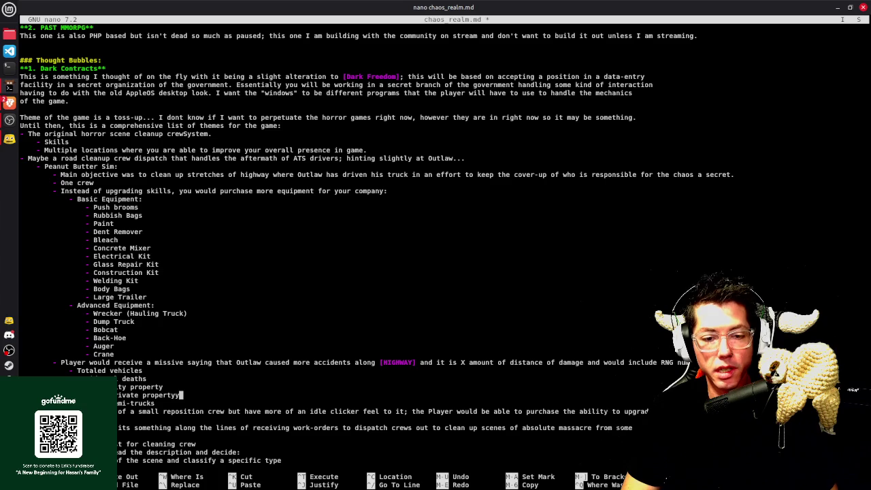
key("ctrl+s")
Save chaos_realm.md again under the same file name
key("Down")
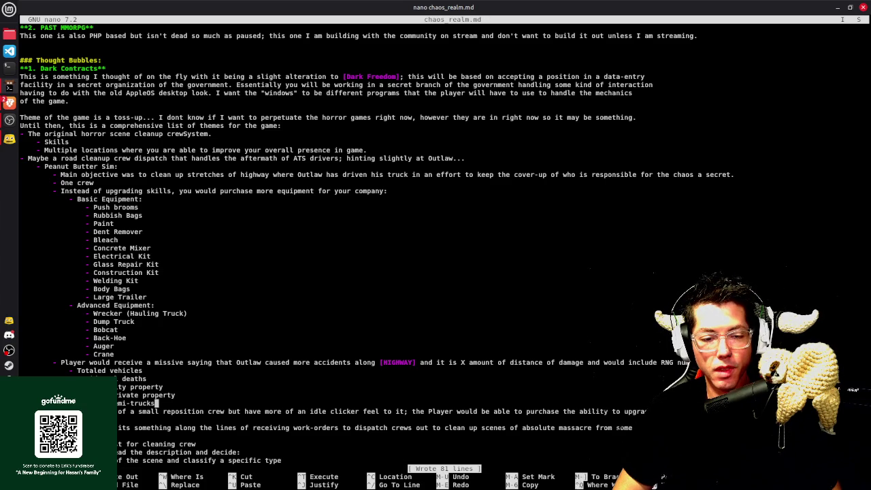
key("Up")
key("Up")
key("Up")
key("Up")
key("Down")
key("Down")
key("Down")
key("Down")
key("ctrl+o")
key("Return")
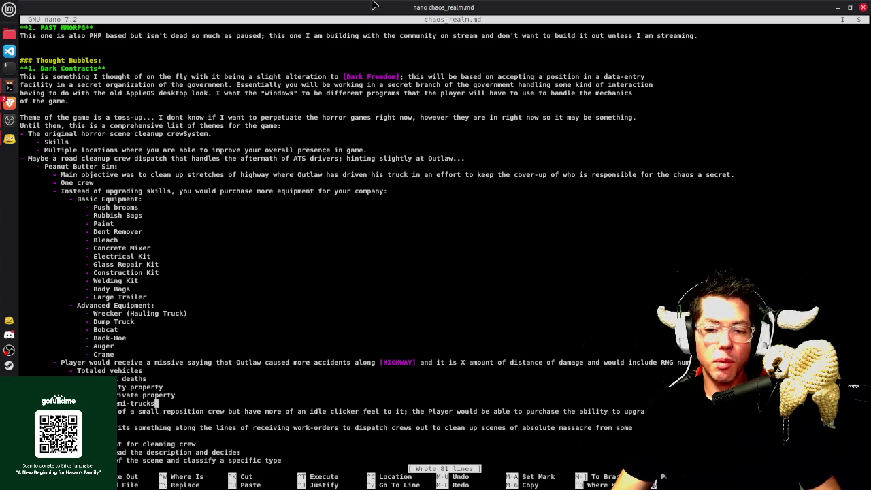
Save chaos_realm.md and exit nano back to the goopbox shell prompt
key("Up")
key("Up")
key("Up")
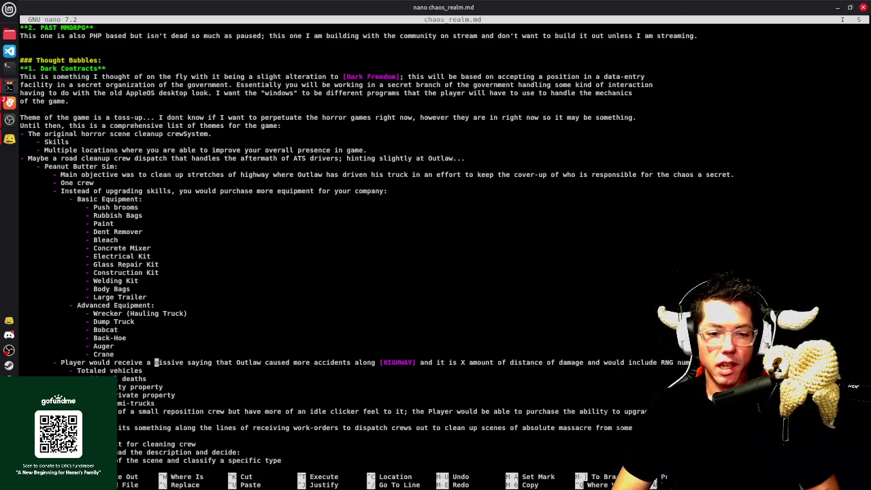
key("Up")
key("Up")
key("Up")
key("Up")
key("Up")
key("Up")
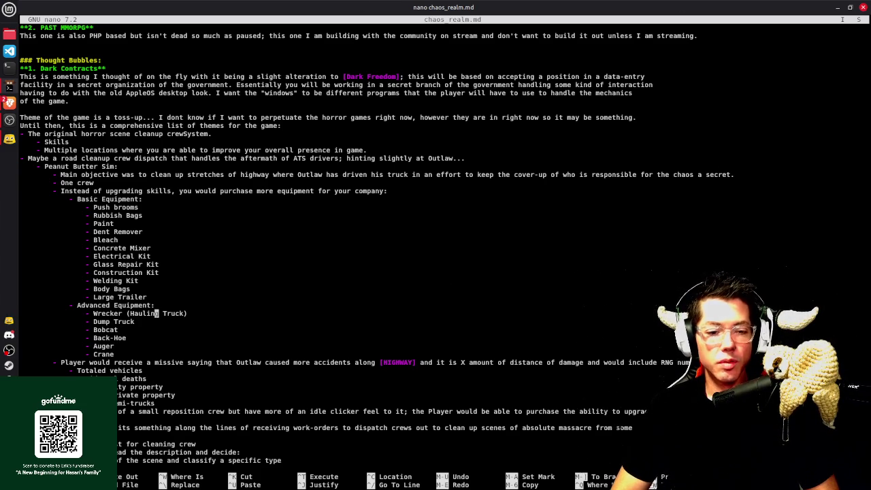
key("ctrl+o")
key("Return")
key("ctrl+x")
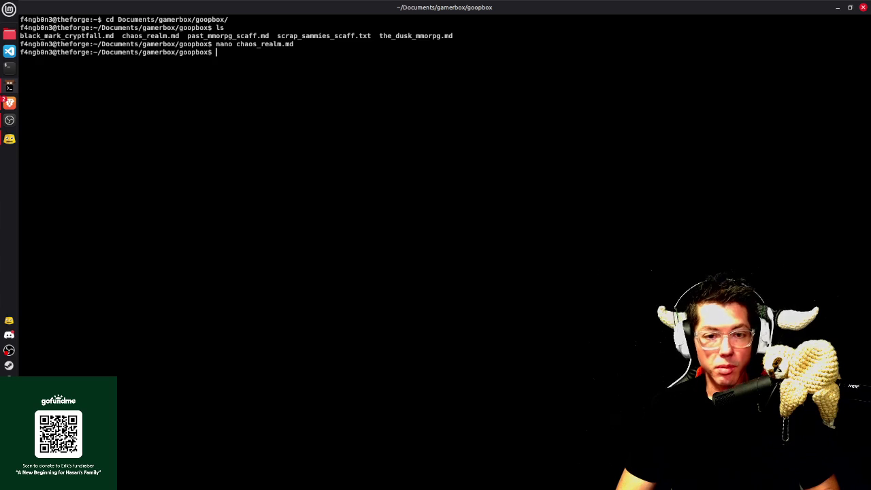
Start typing a 'nano' command at the goopbox prompt for the new file
type("nano pb")
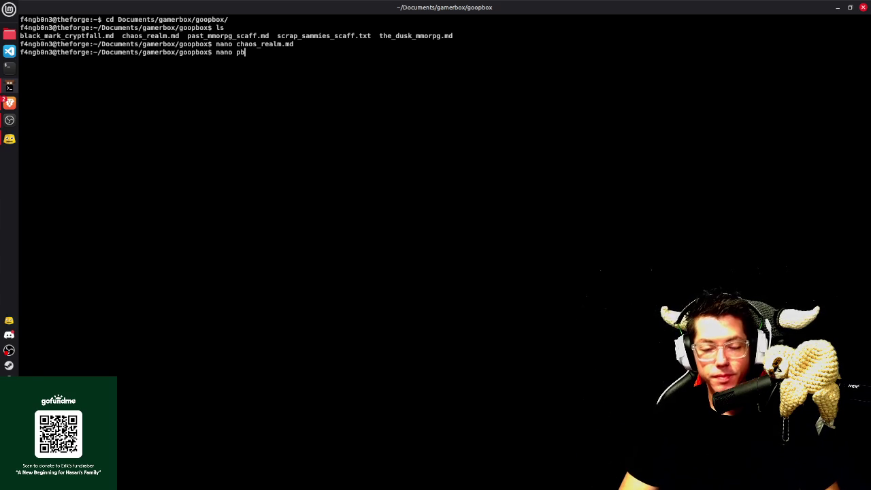
Open pb_and_o.md in nano and write the '# PB & O' heading and truck-driver cover-up description
type("d_o.md")
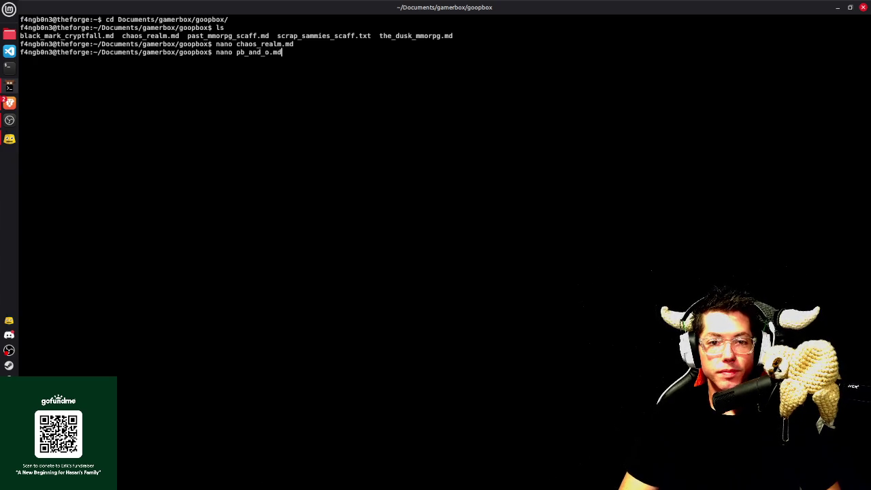
key("Return")
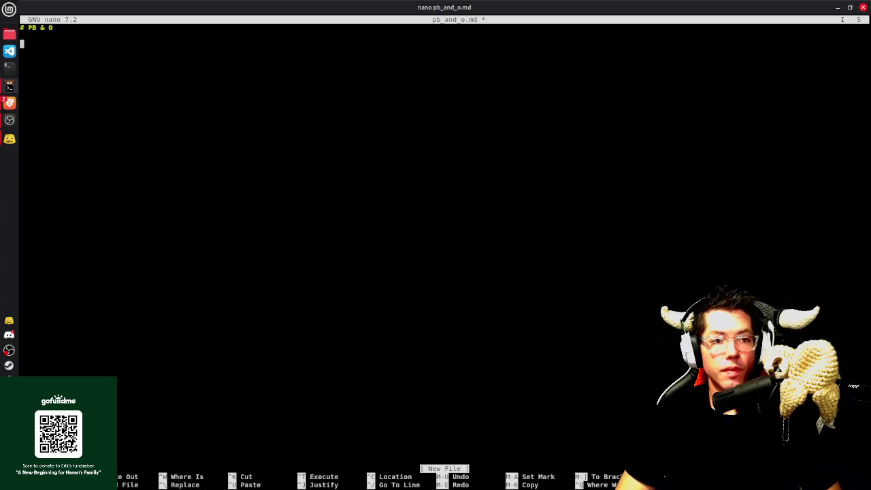
type("A simplecompany management game based around keeping a")
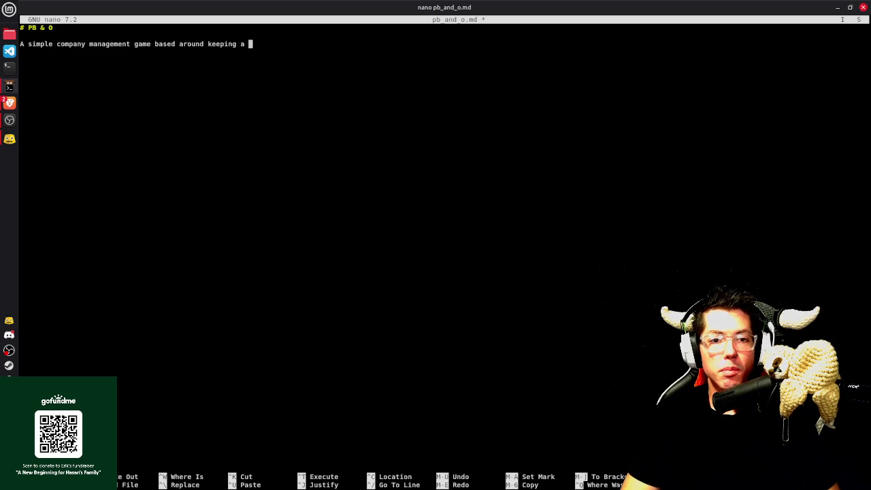
type("dr")
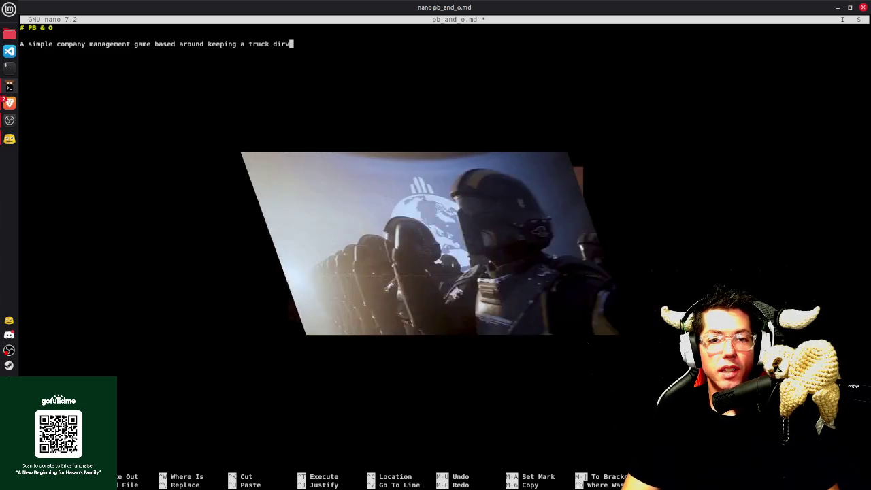
type("iuv")
key("BackSpace")
key("BackSpace")
type("ver out of ")
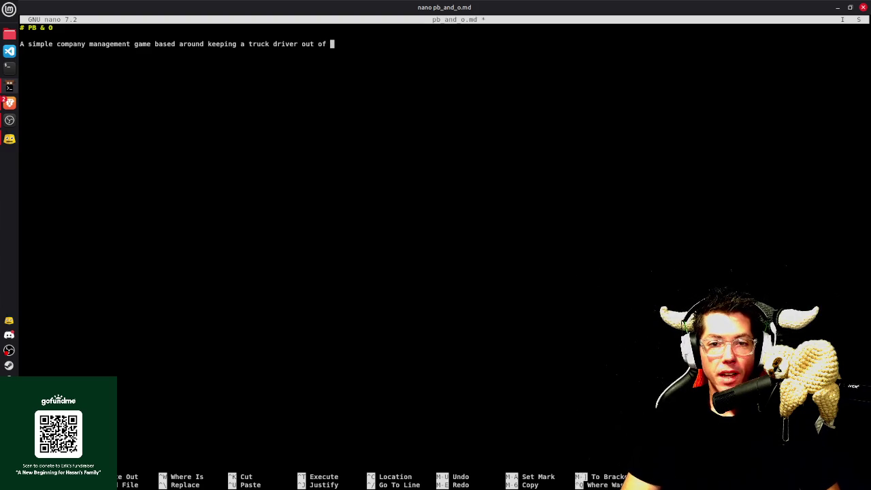
type("jail by han")
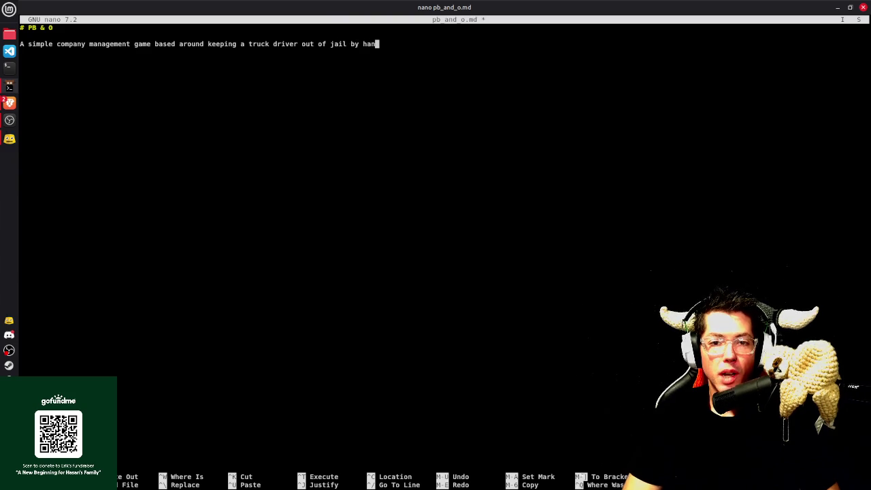
type("dling cover-up cleanup jobs aloin")
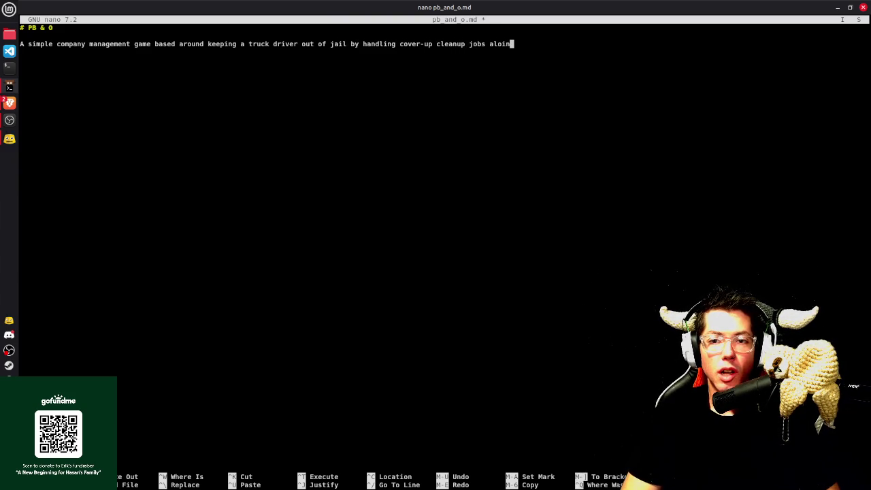
type("routes he has travelled.")
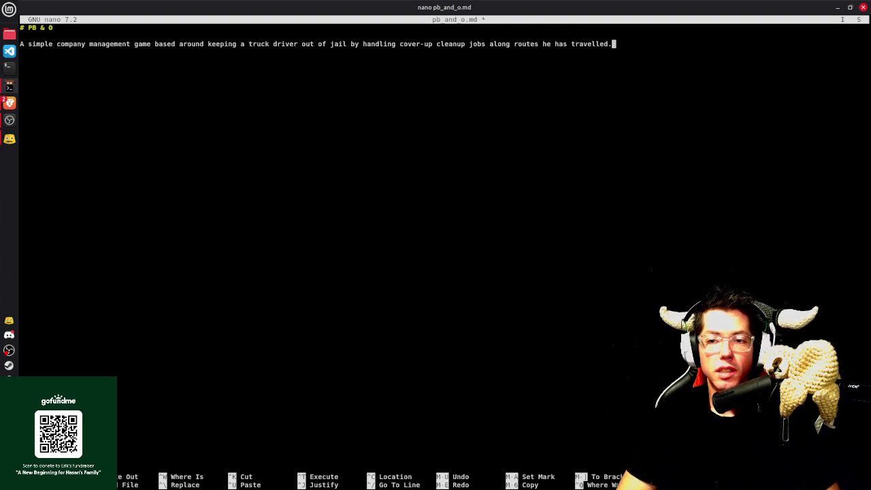
key("ctrl+o")
Save pb_and_o.md and wrap the description line in asterisks to italicize it
key("Return")
type("*")
key("Home")
type("*")
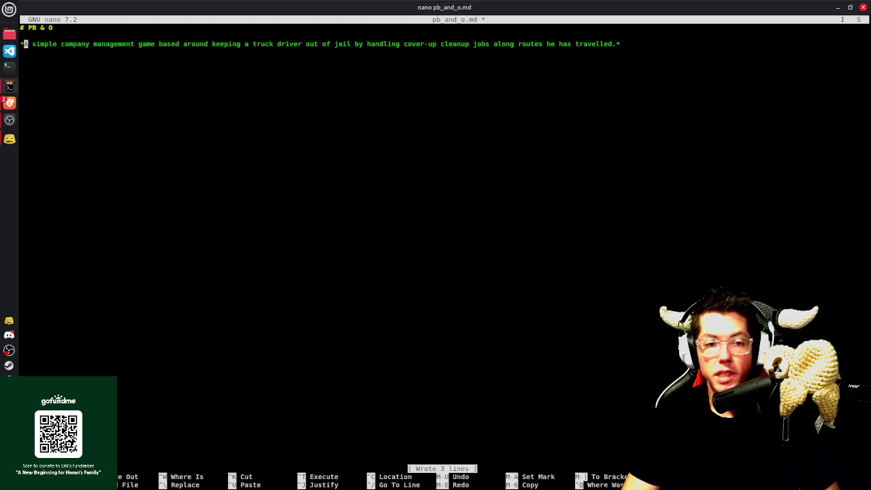
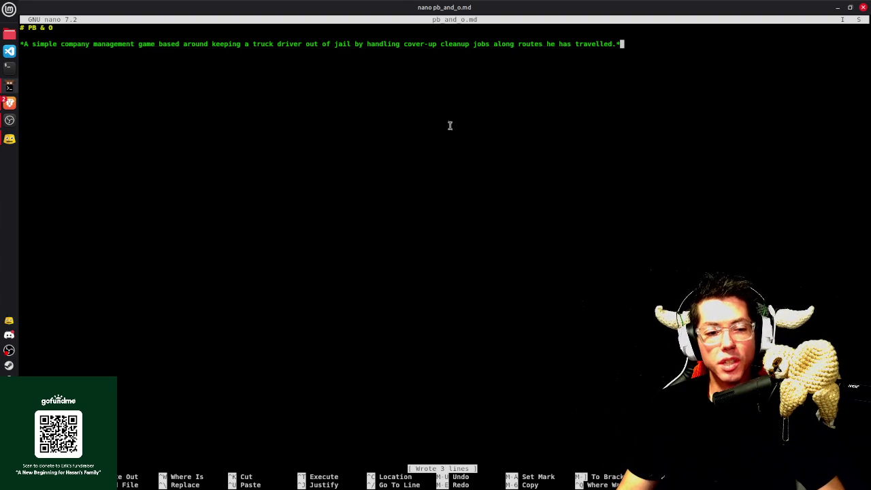
Search 'neverwinter' in a new Brave tab and open the Neverwinter Steam store page
key("alt+Tab")
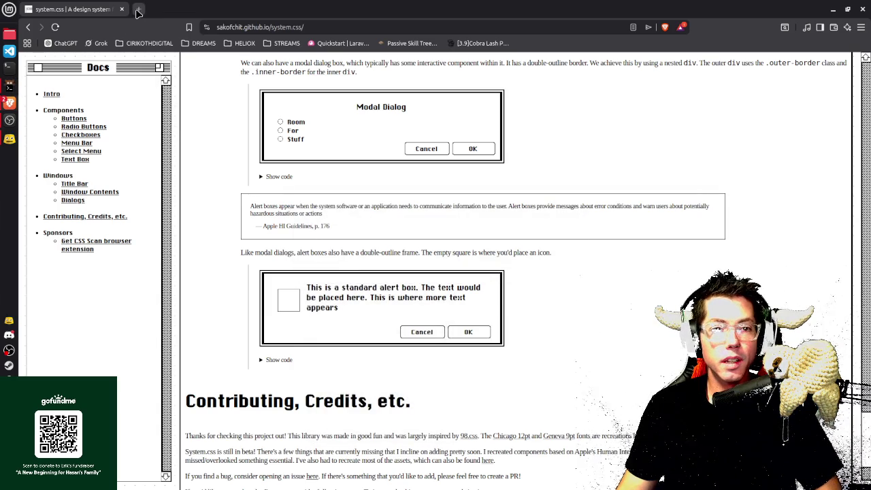
key("ctrl+t")
type("neverwinter")
key("Return")
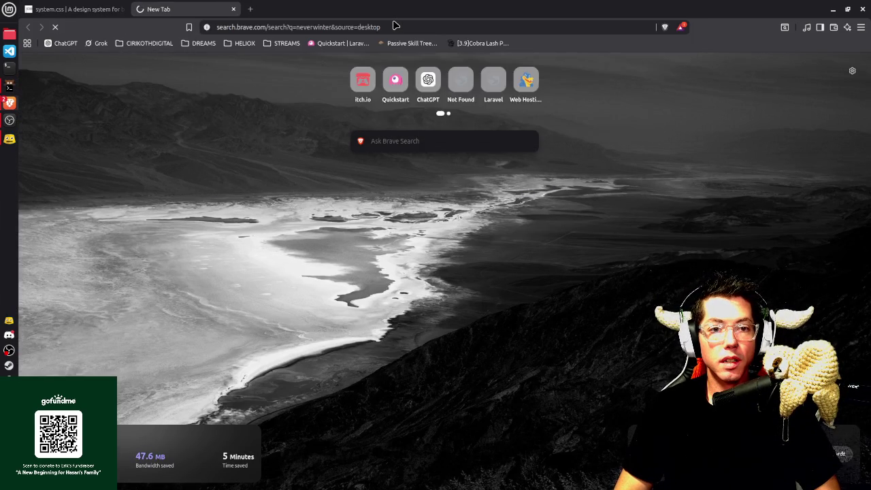
left_click(193, 220)
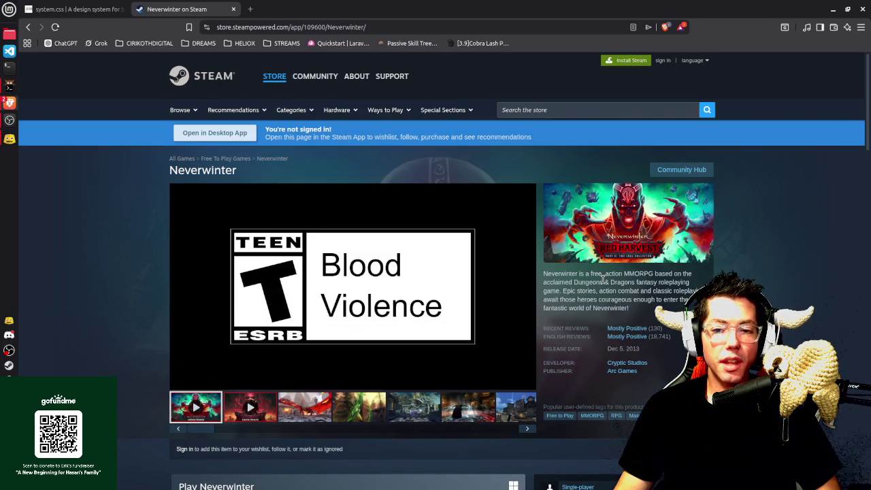
scroll(647, 281, "down", 1)
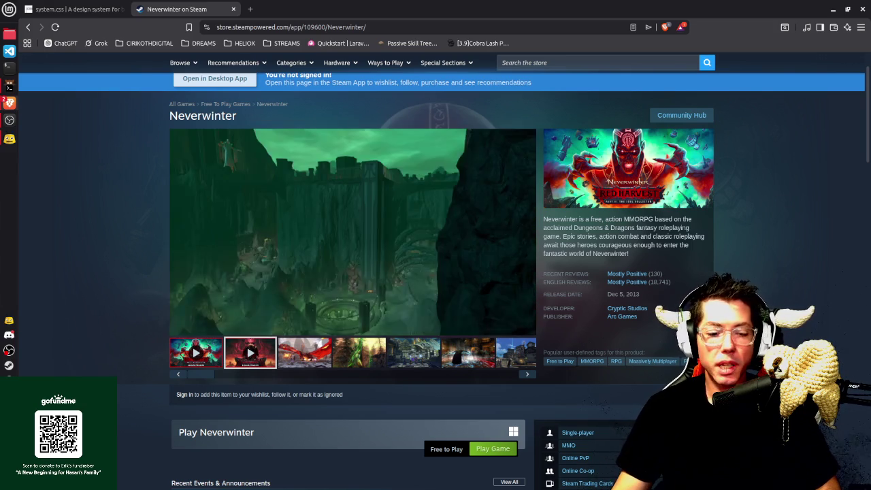
right_click(10, 367)
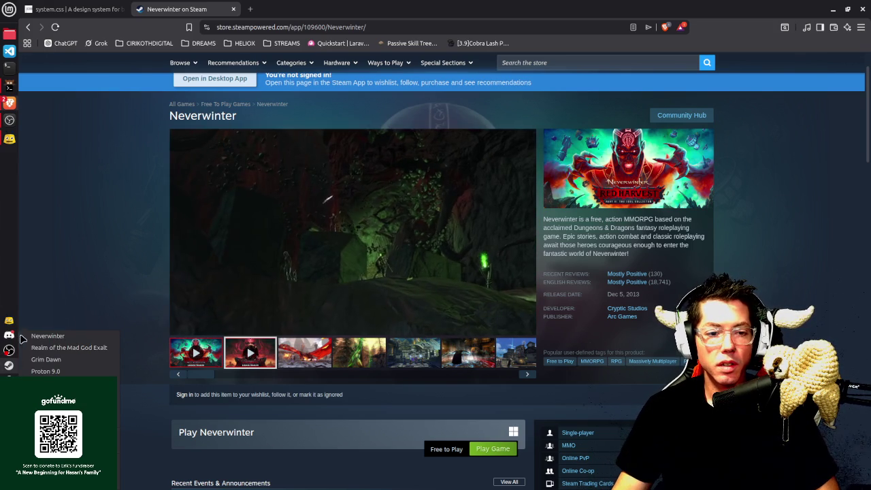
left_click(47, 336)
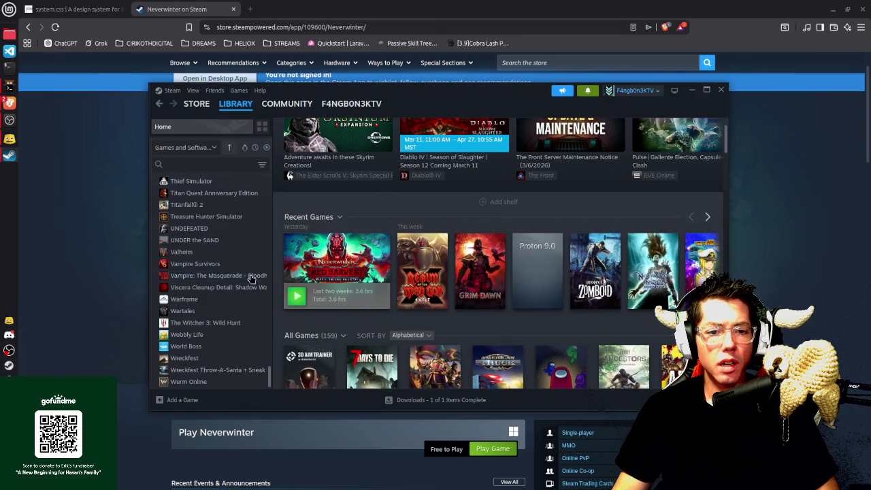
scroll(218, 279, "up", 3)
scroll(216, 280, "up", 3)
scroll(217, 280, "up", 3)
scroll(215, 281, "up", 3)
scroll(211, 299, "up", 5)
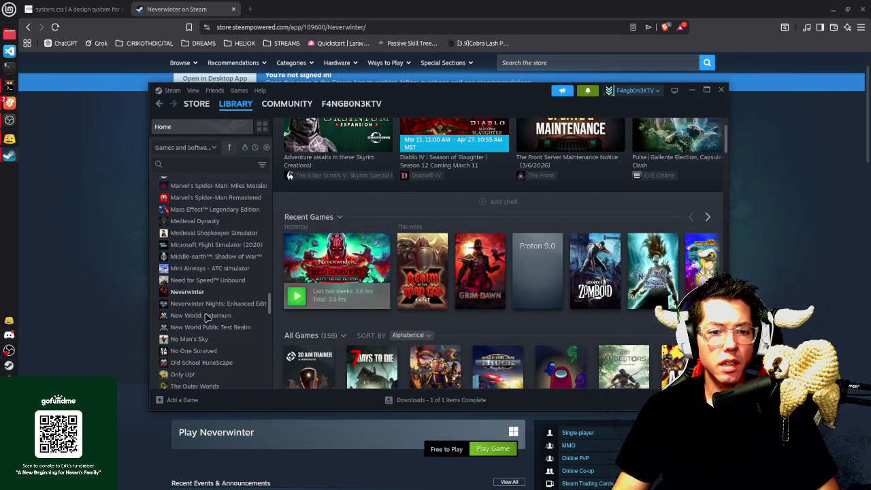
left_click(197, 291)
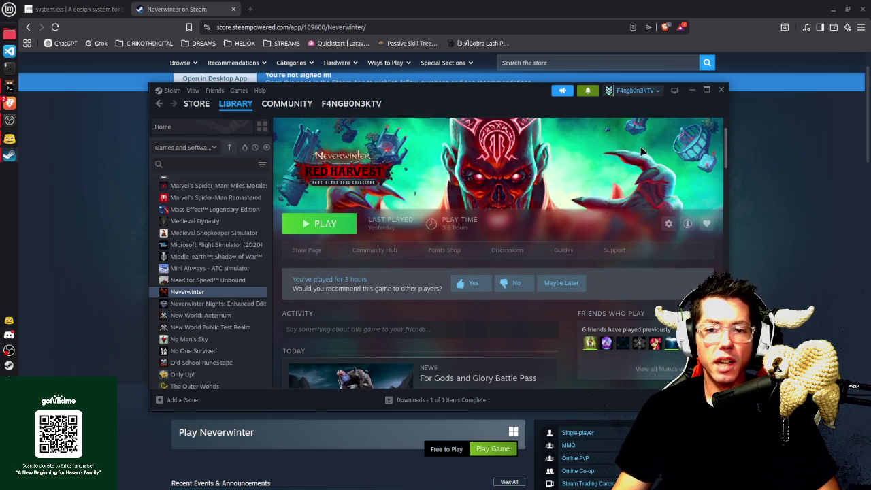
left_click(720, 91)
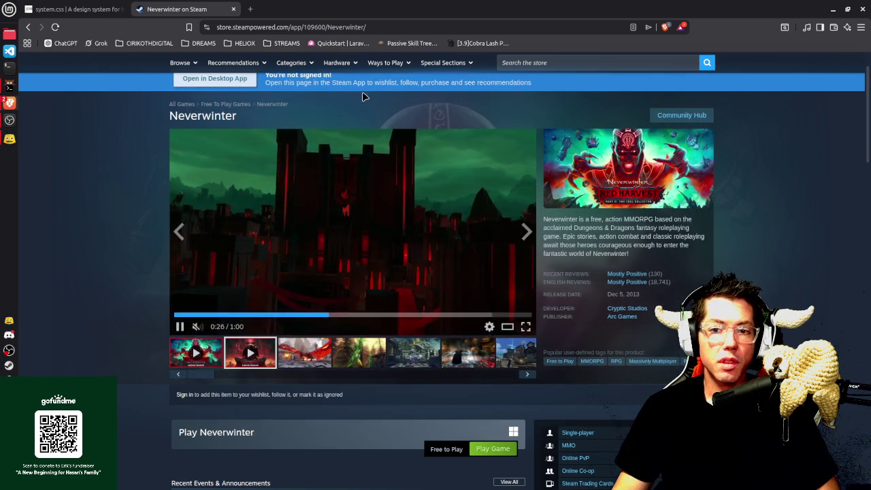
Close the Neverwinter Steam tab and return to the nano terminal with pb_and_o.md
left_click(234, 10)
key("alt+Tab")
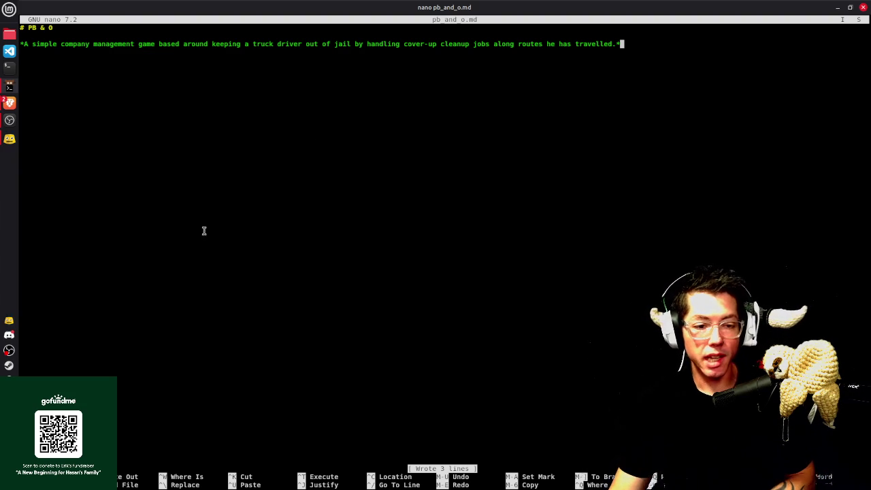
right_click(9, 365)
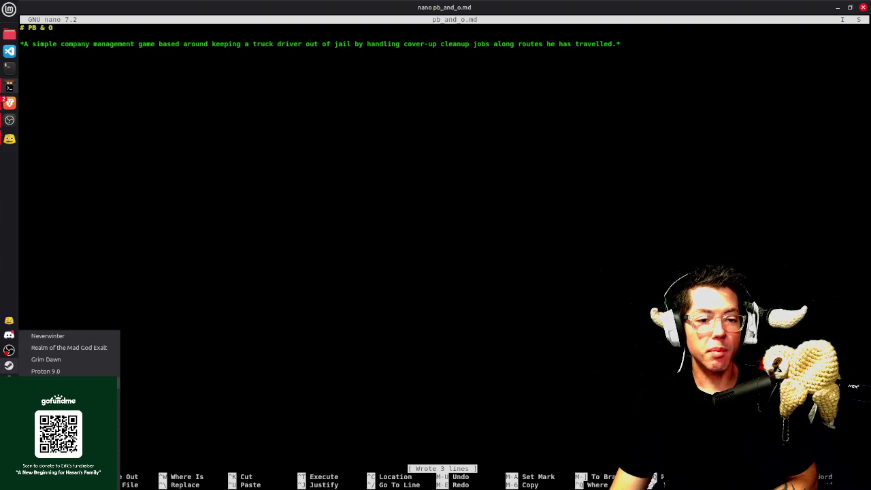
left_click(48, 335)
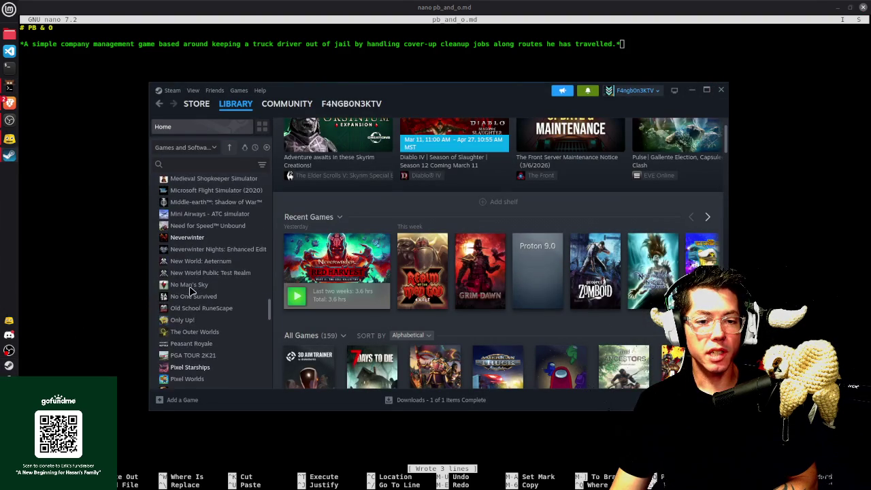
scroll(190, 281, "down", 4)
scroll(192, 291, "down", 1)
left_click(204, 256)
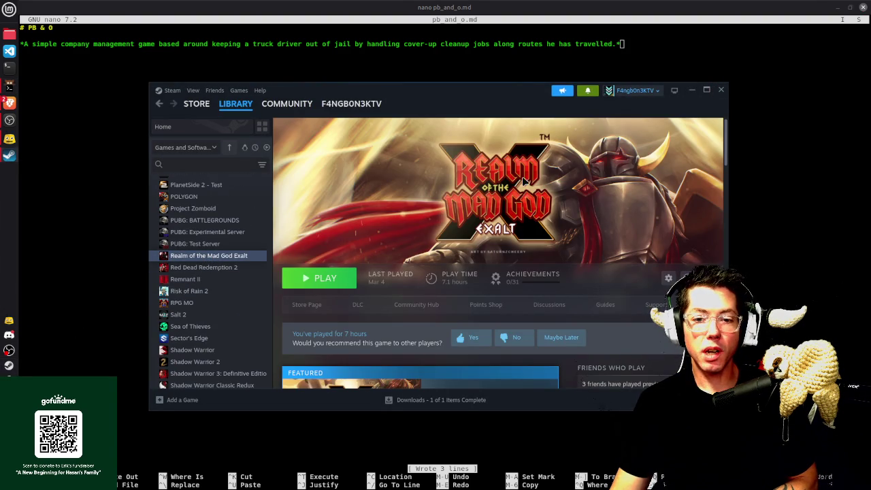
scroll(517, 204, "down", 3)
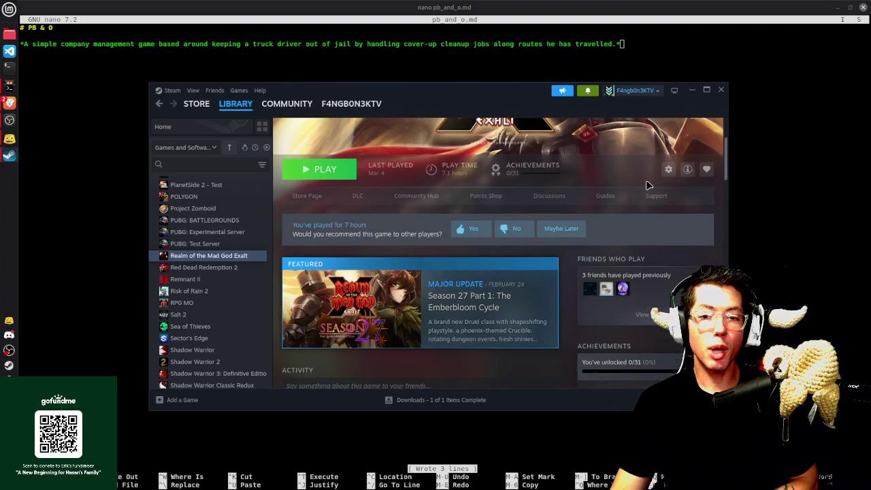
scroll(646, 181, "up", 3)
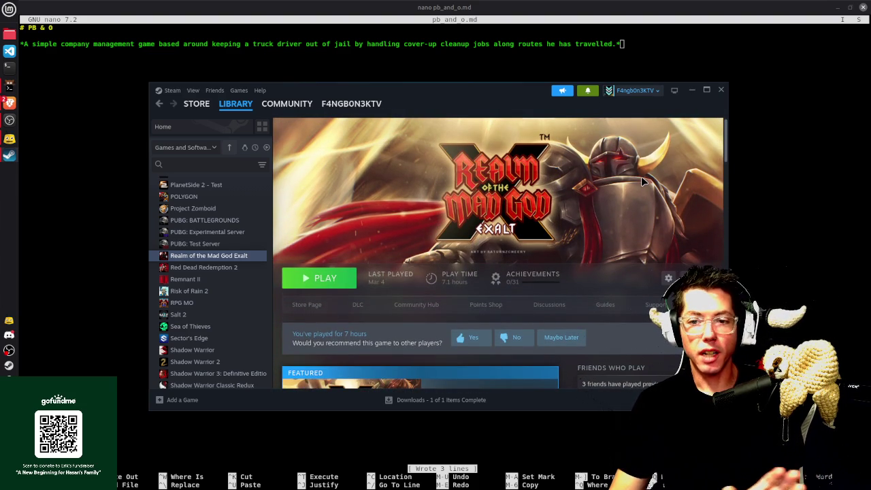
left_click(720, 89)
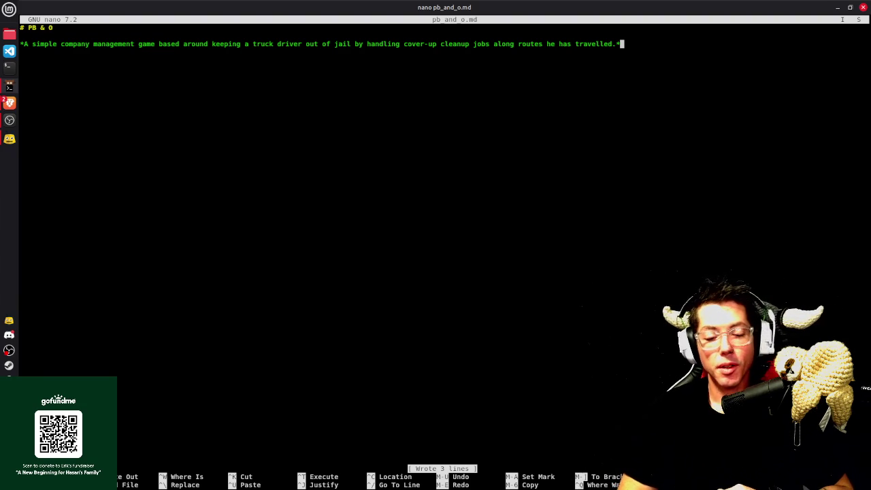
Add a blank line below the pitch and save pb_and_o.md
key("Return")
key("Return")
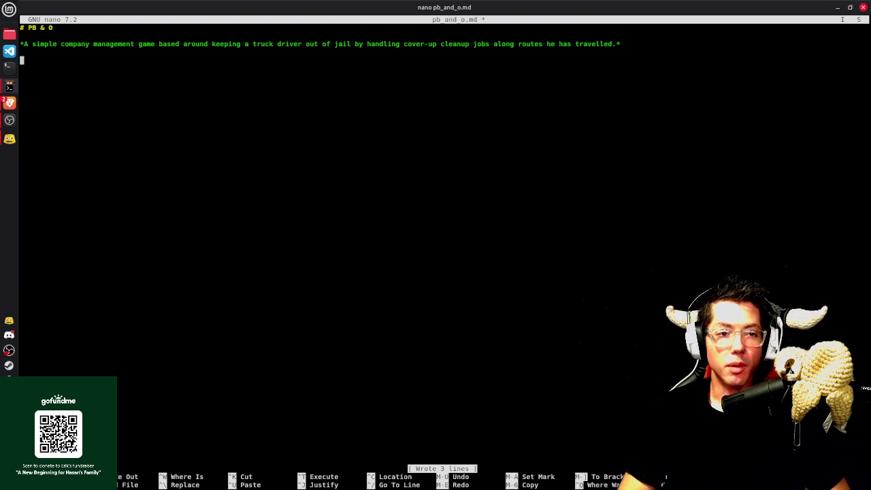
key("ctrl+o")
key("Return")
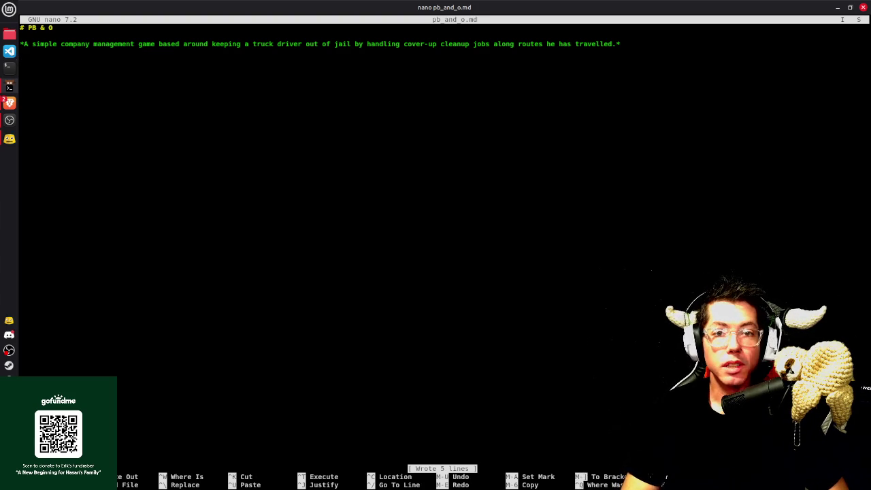
Write that the player is Manager of a company handling reports based on convoy events
type("The player will ass")
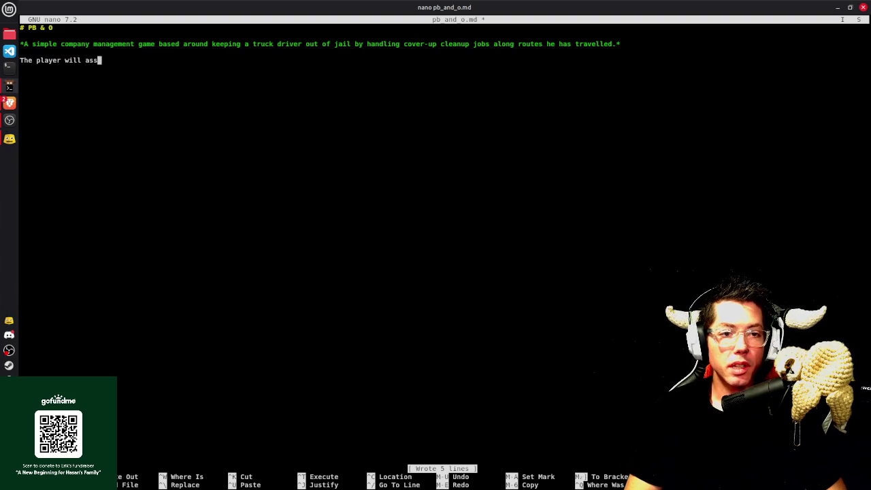
type("ume the rolw")
key("BackSpace")
type("e of Manager for a company thatr")
key("BackSpace")
type("hanb")
key("BackSpace")
type("dles ")
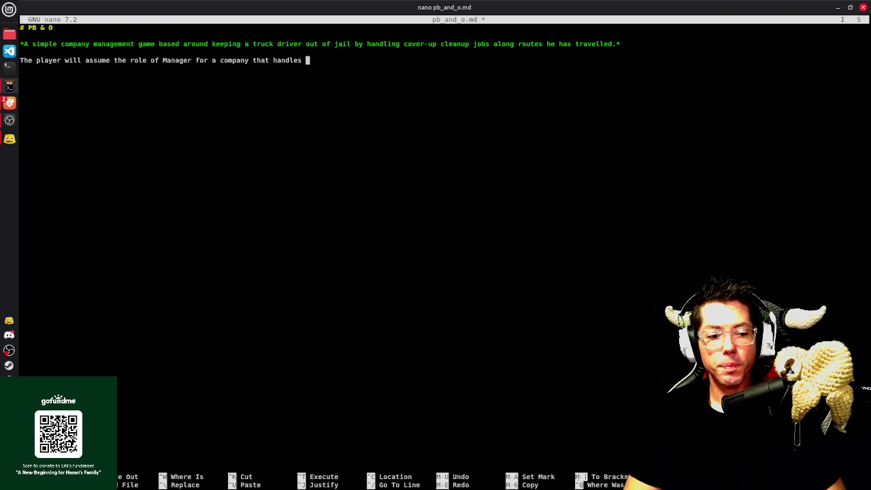
type("reports")
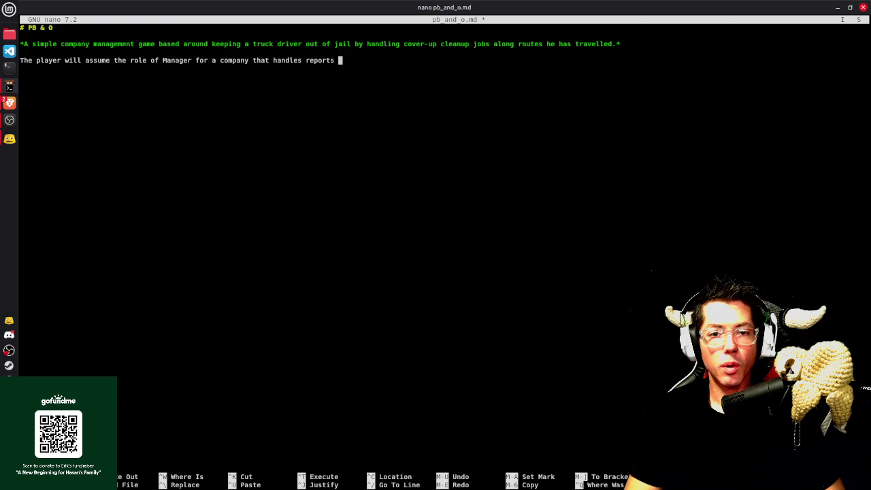
type(" delivered ")
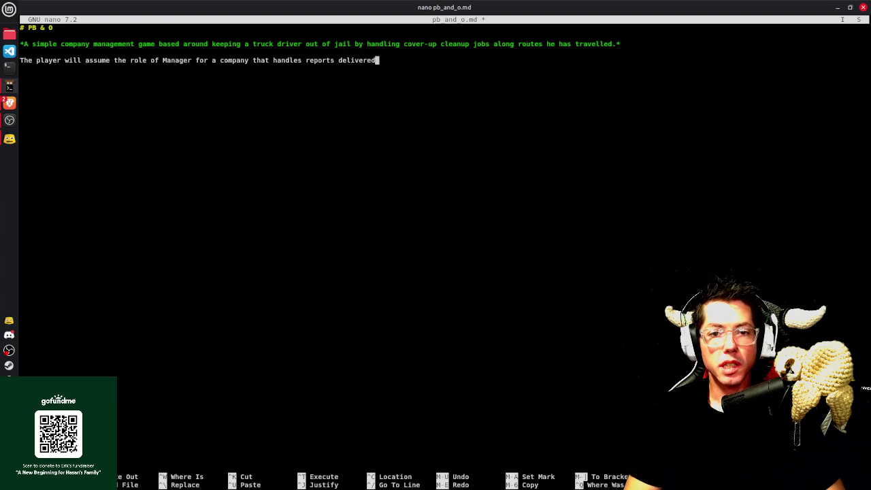
type("aft")
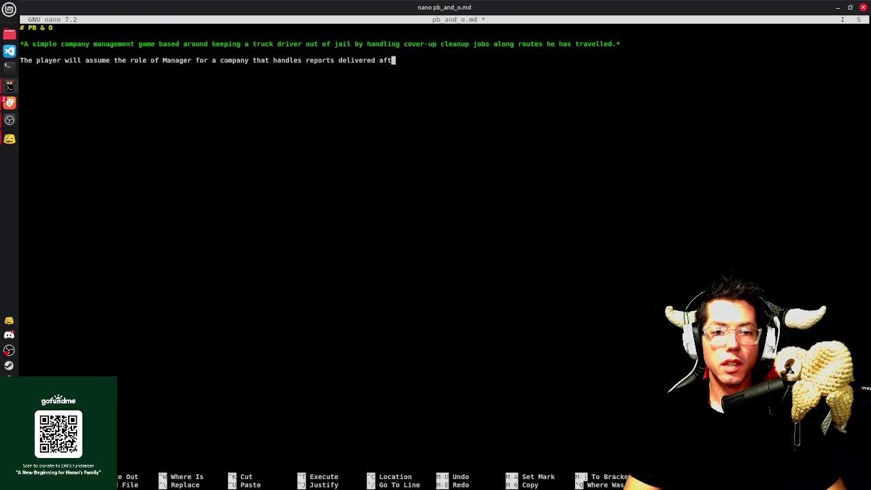
type("er a convoy run has arr")
key("BackSpace")
key("BackSpace")
key("BackSpace")
key("BackSpace")
key("BackSpace")
key("BackSpace")
key("BackSpace")
key("BackSpace")
key("BackSpace")
key("BackSpace")
key("BackSpace")
key("BackSpace")
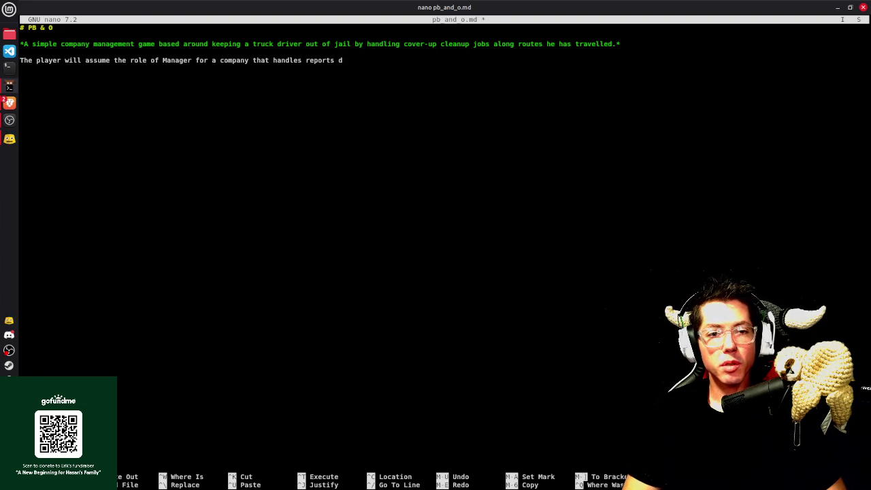
key("BackSpace")
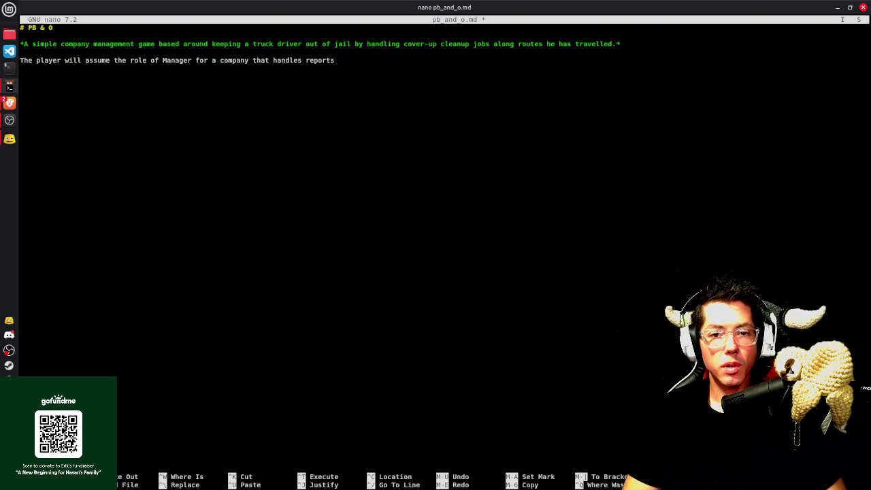
type("based on events that occured during a convot")
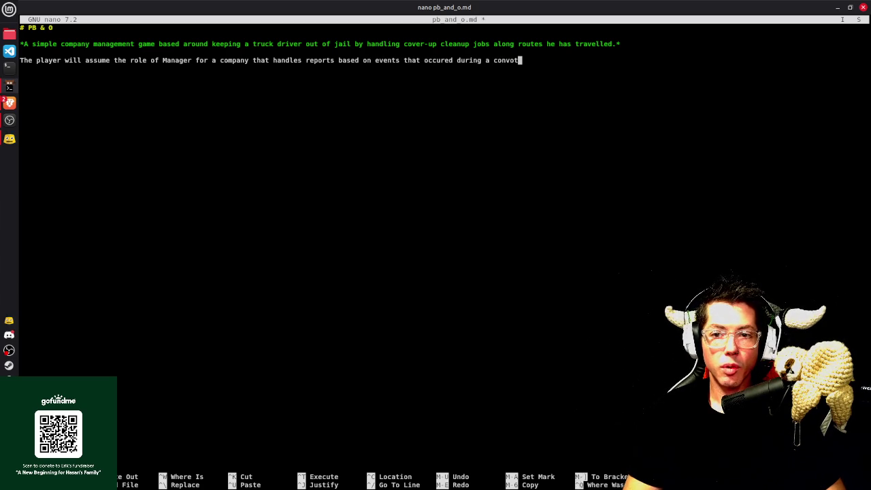
key("BackSpace")
type("y")
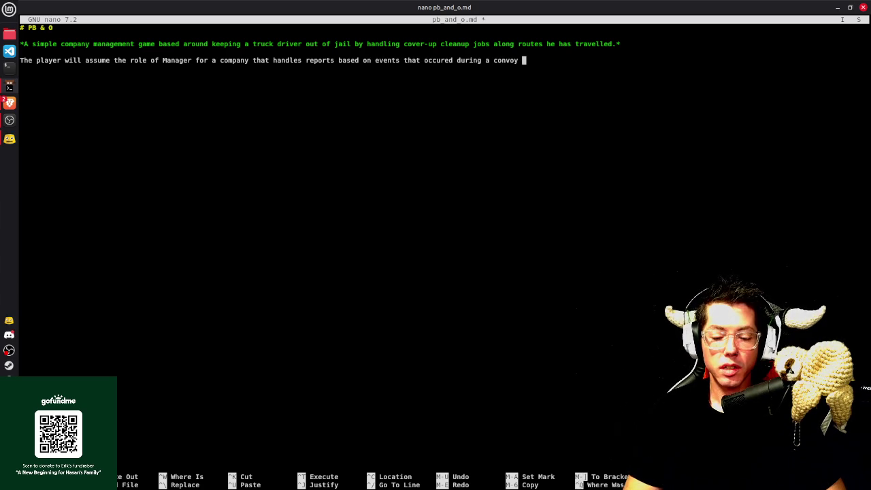
Finish the sentence: dispatch crews to handle the mess with the company's available equipment
key("BackSpace")
key("BackSpace")
key("BackSpace")
key("BackSpace")
key("BackSpace")
key("BackSpace")
key("BackSpace")
key("BackSpace")
type("are")
key("BackSpace")
key("BackSpace")
type("are coccuring")
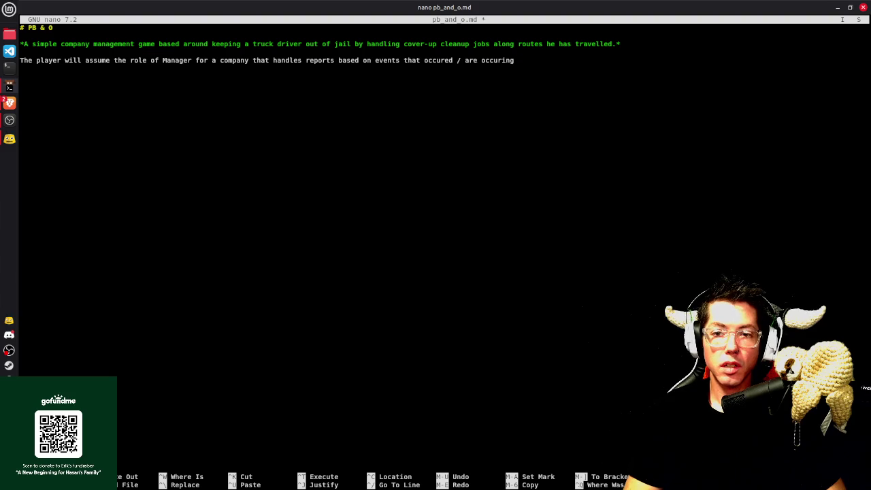
key("BackSpace")
type("on a convu ")
type("oy riyte")
key("BackSpace")
key("BackSpace")
key("BackSpace")
key("BackSpace")
type("oute the drive r has been on.")
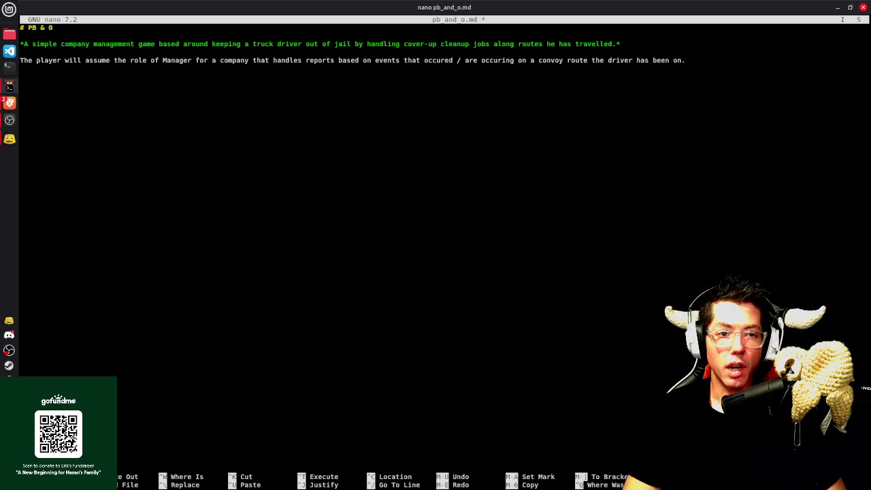
type(" Their ")
type("ob we")
type("l to dispath")
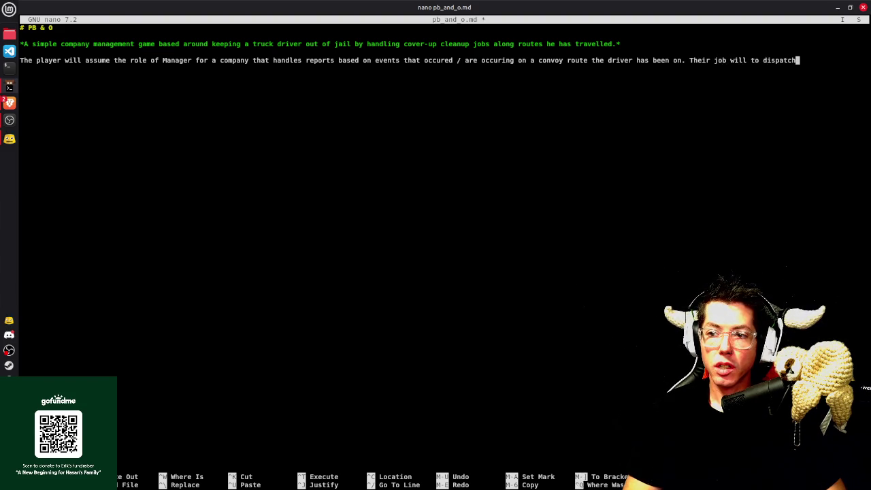
type("crews")
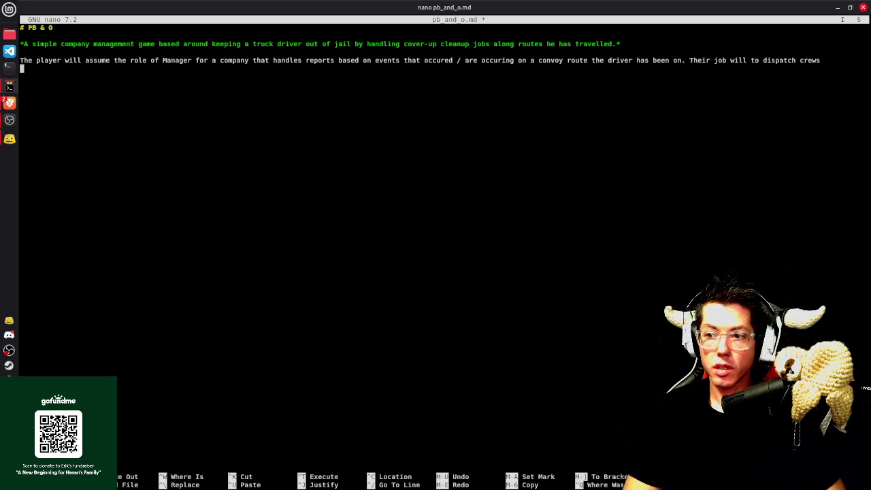
type("o the location and ")
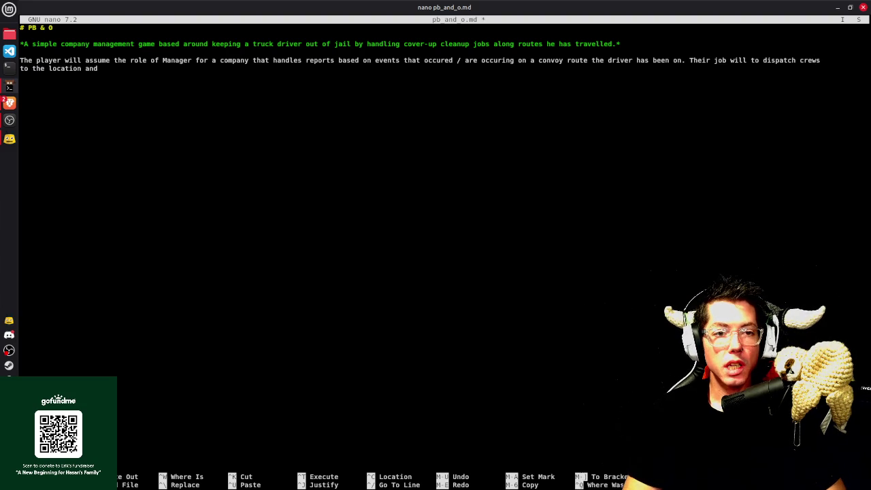
type("handle")
key("BackSpace")
key("BackSpace")
key("BackSpace")
type("dle any of the mess that is there wit")
key("BackSpace")
key("BackSpace")
key("BackSpace")
type("th the equipment that there ")
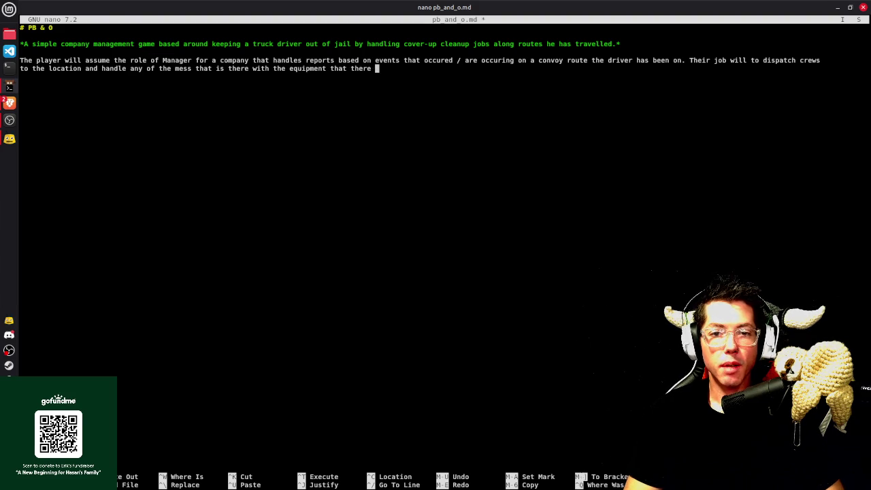
type("company ha")
key("BackSpace")
key("BackSpace")
type("has available.")
Save pb_and_o.md and start a new line below the paragraph
key("ctrl+o")
key("Return")
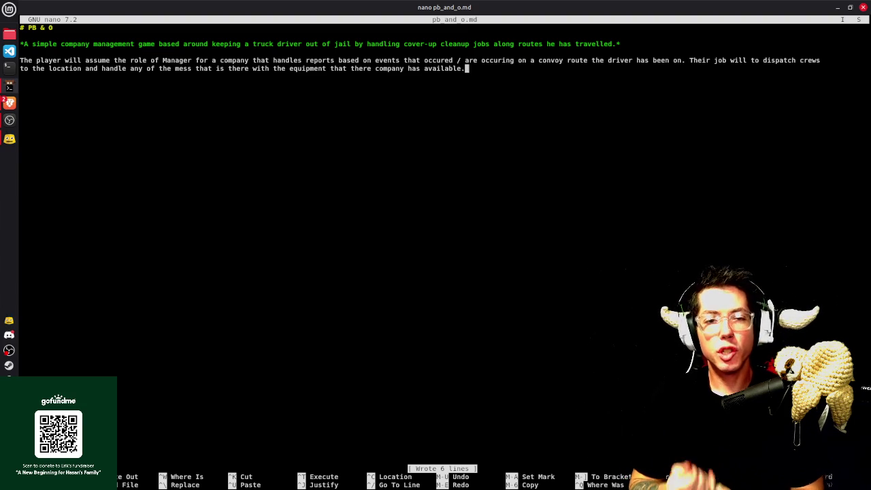
key("Return")
key("Return")
Add a Players: heading with Company Name, Level, XP and Cash bullets, then begin an Employees line
type("# ")
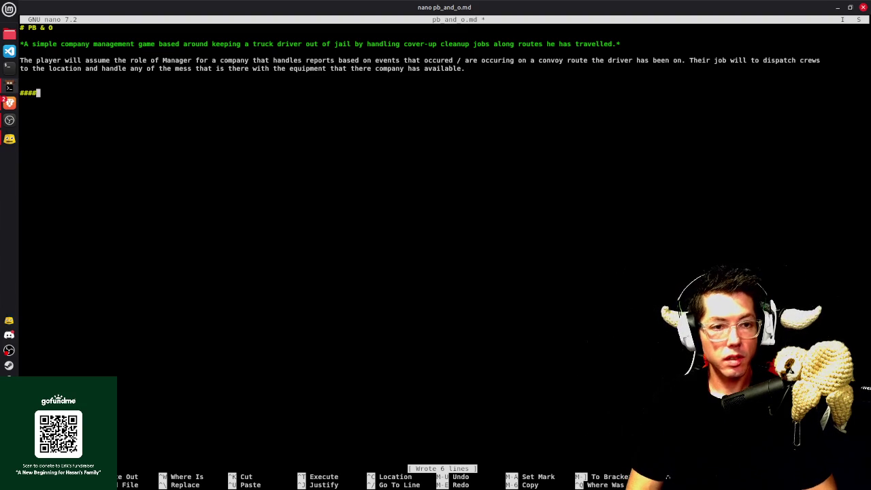
type("Players:")
key("Return")
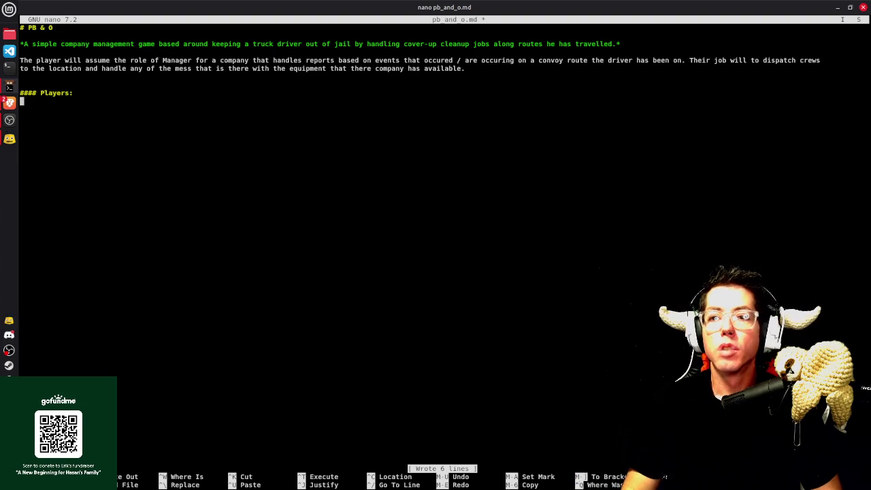
type("- ")
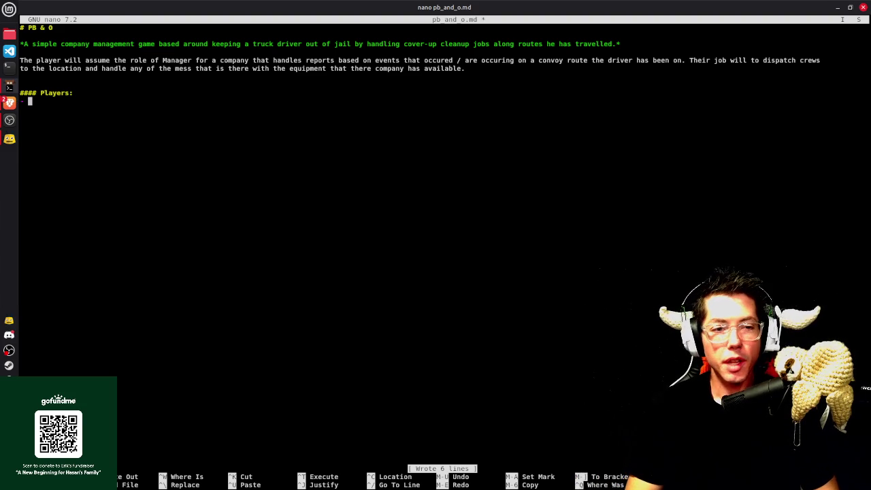
type("Company Name")
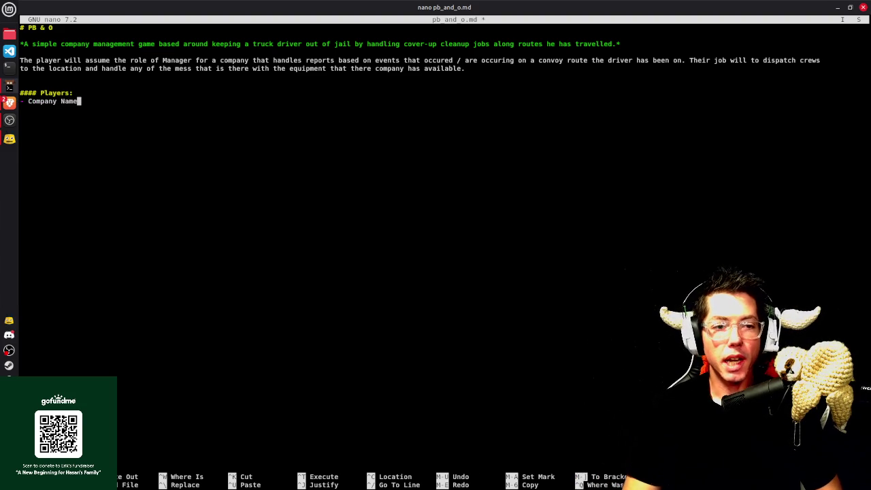
type(" - Lev")
key("BackSpace")
key("BackSpace")
key("BackSpace")
type("Levelk")
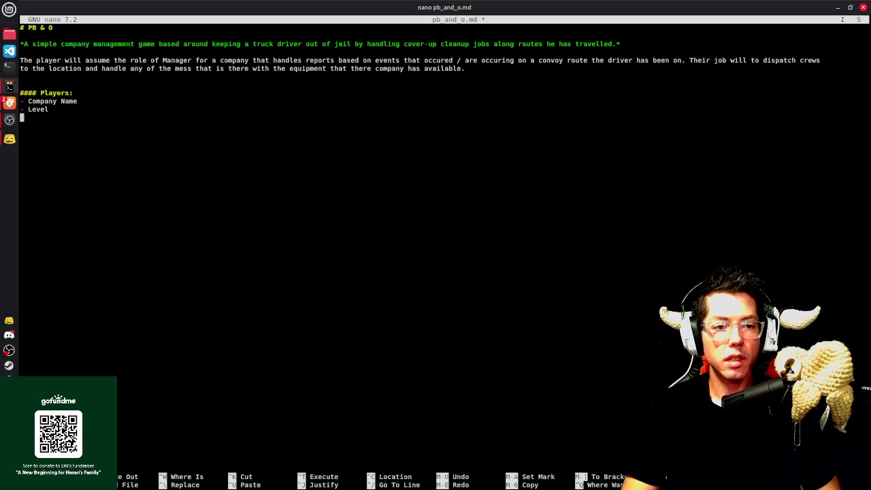
key("BackSpace")
key("BackSpace")
type("VP")
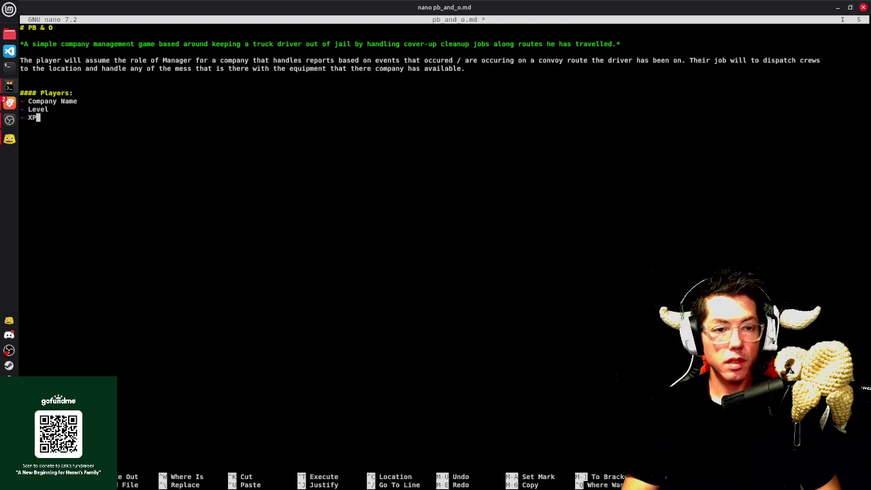
type("####")
key("Up")
key("Up")
key("Return")
type("- Cash")
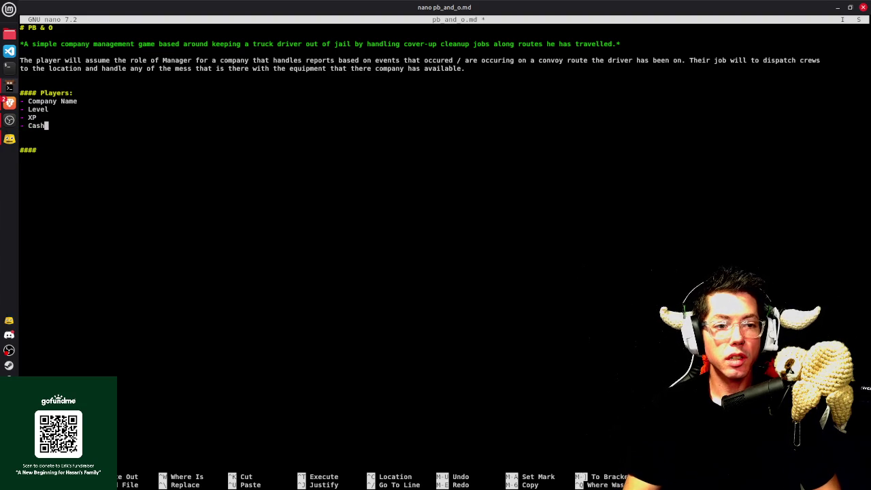
key("Down")
key("Down")
key("Down")
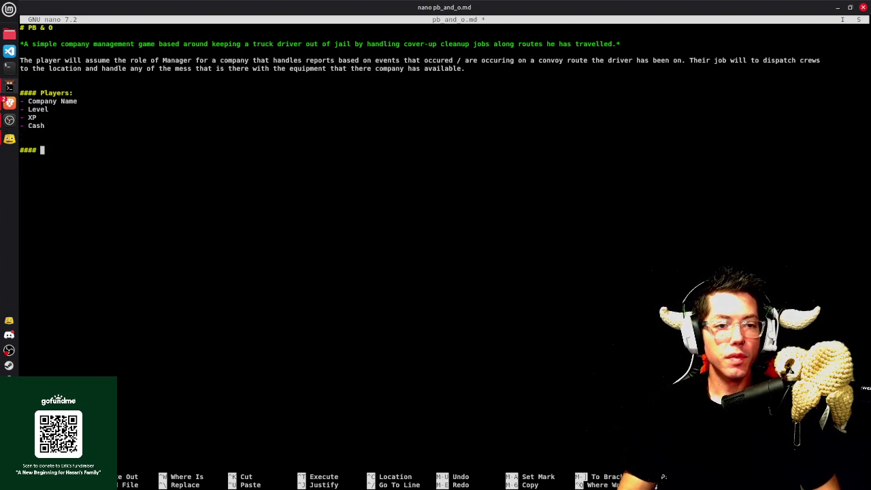
type("Company:")
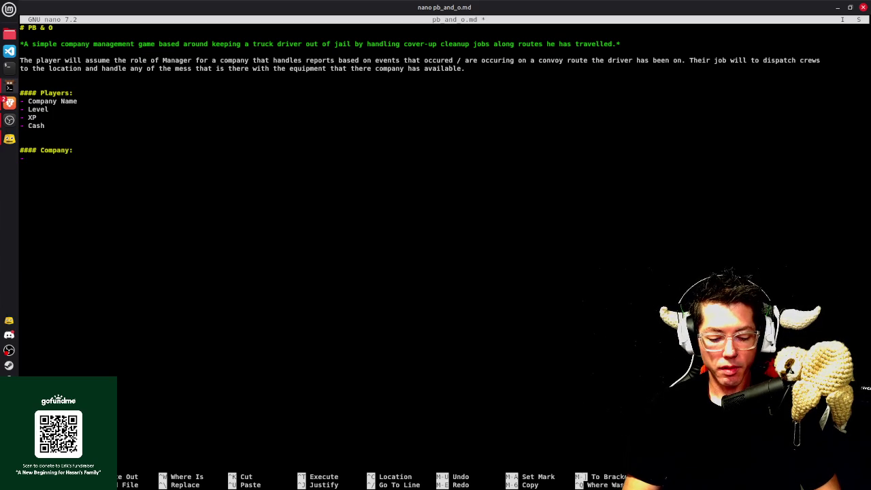
type("Employees")
Add an '- Equipment' bullet below Employees
key("Return")
type("- ")
type("quipm")
key("BackSpace")
key("BackSpace")
key("BackSpace")
type("ment")
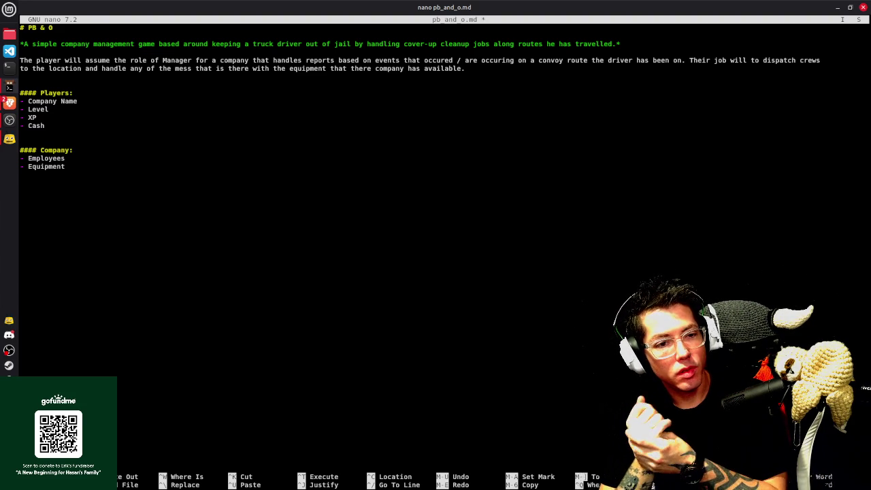
Note under Employees that an employee is RNG-created and available for hire for limited time
key("Up")
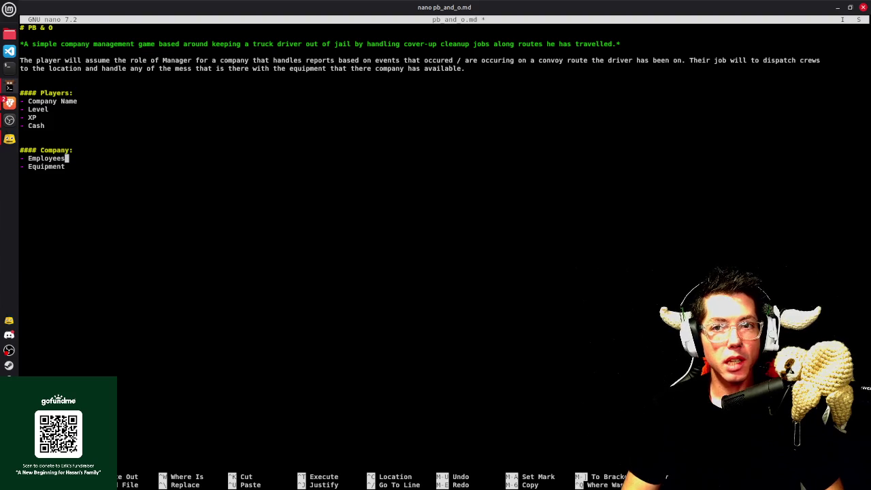
key("Return")
type("- ")
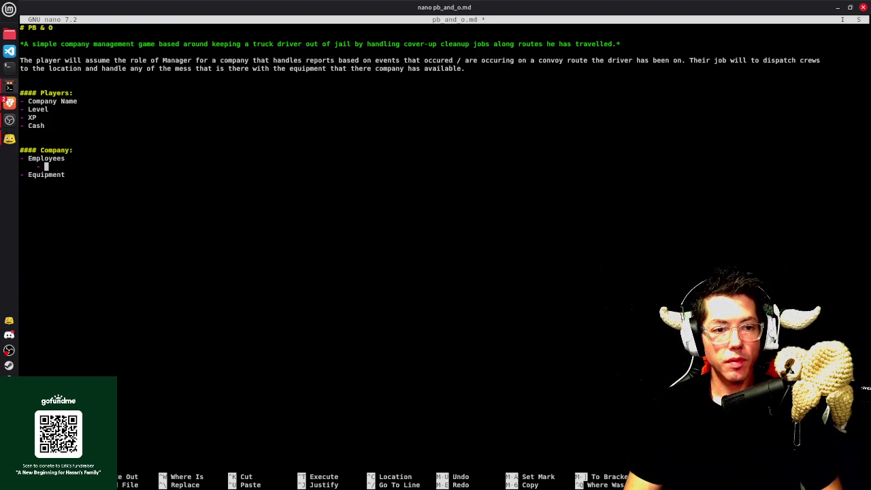
type("An Employee will be created RNG")
key("BackSpace")
key("BackSpace")
key("BackSpace")
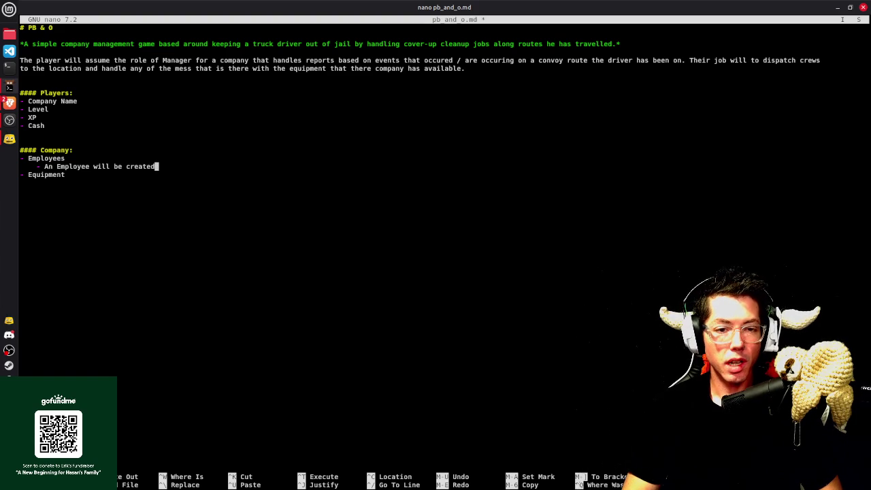
type("with RNG ")
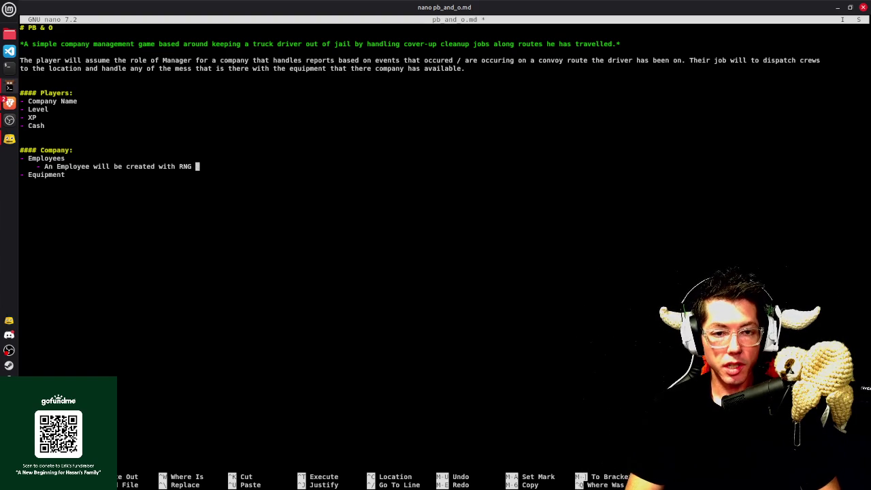
type("and")
key("BackSpace")
key("BackSpace")
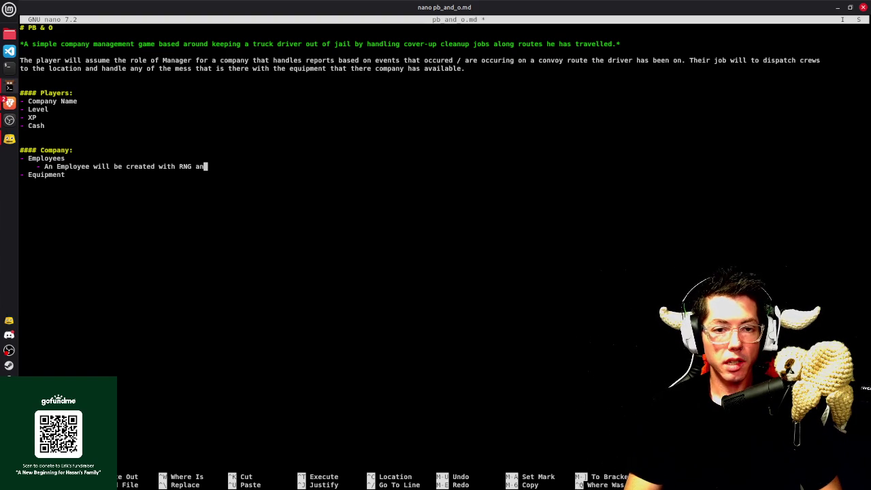
key("BackSpace")
type("nd will only be a")
type("vailbl")
type("e for ")
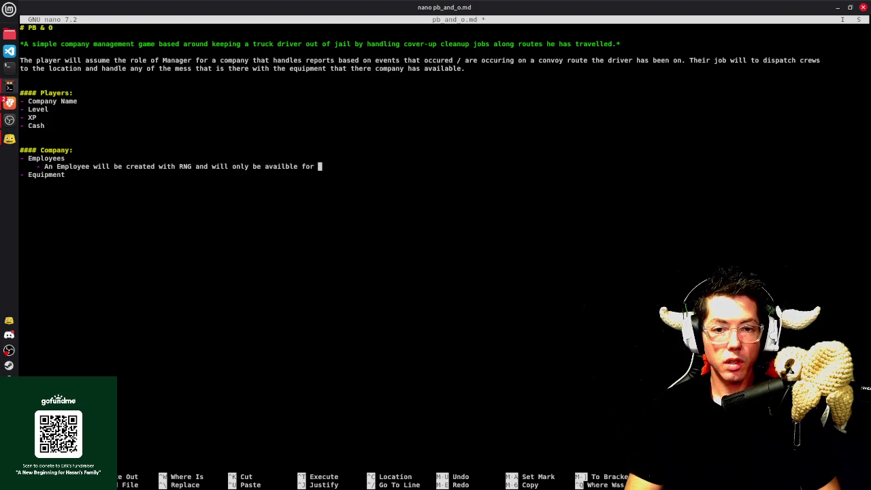
type("hire for")
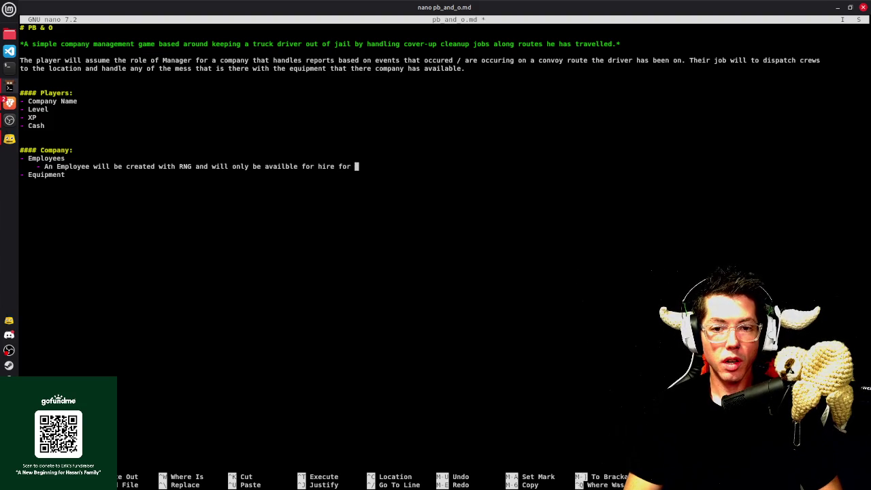
type("amount of timwe")
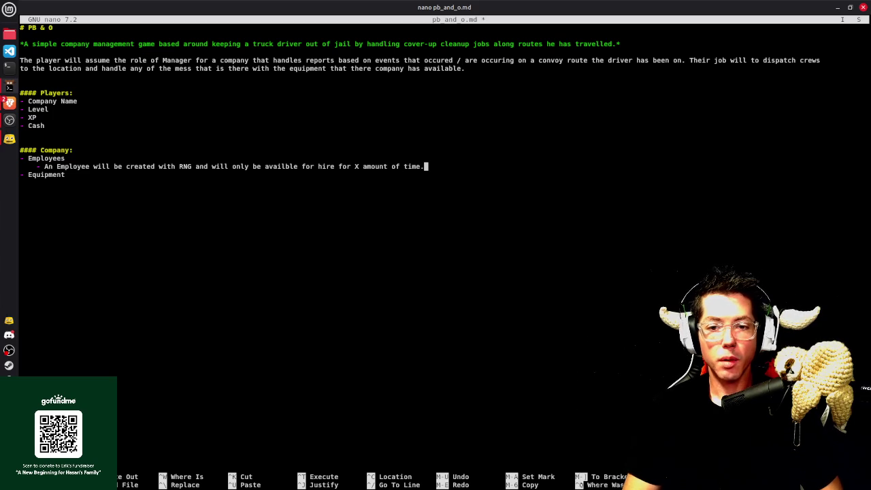
type("It")
key("BackSpace")
key("BackSpace")
Add a note that a hired employee is added to the database for storage purposes
key("Return")
type("- If hire")
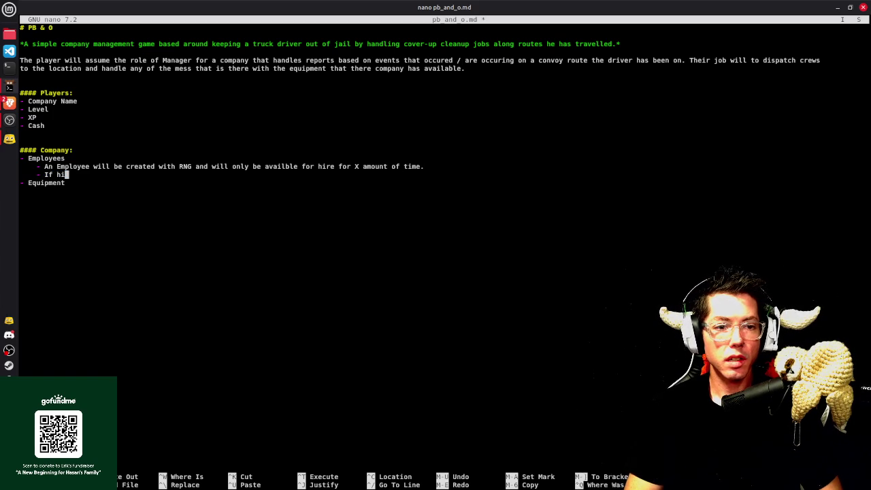
type("d andf")
key("BackSpace")
key("BackSpace")
type("employee will be added to the database fo")
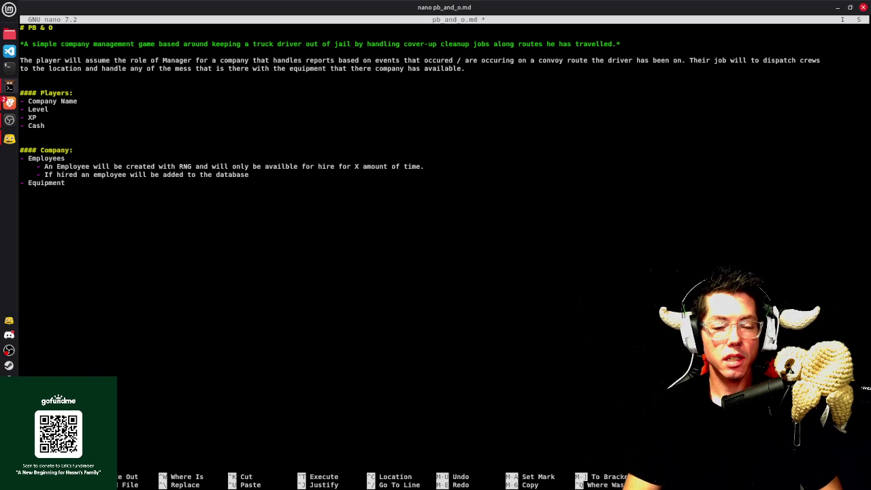
type("r storage")
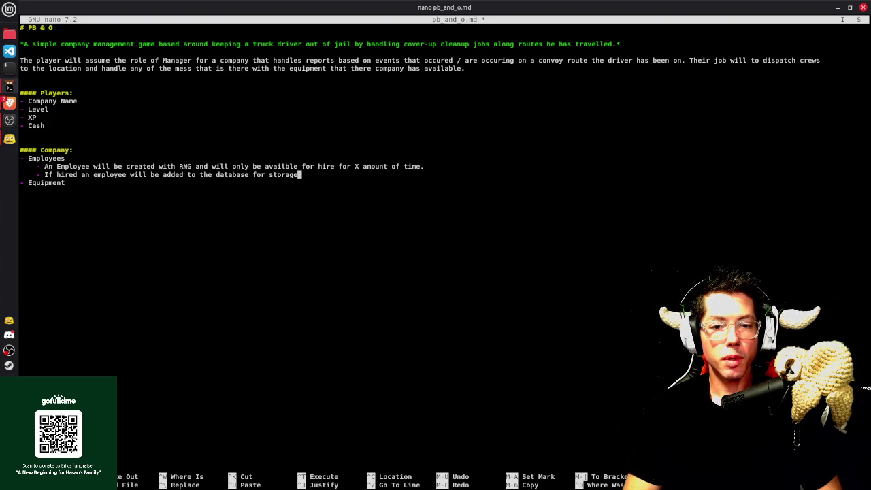
type(" purposes.")
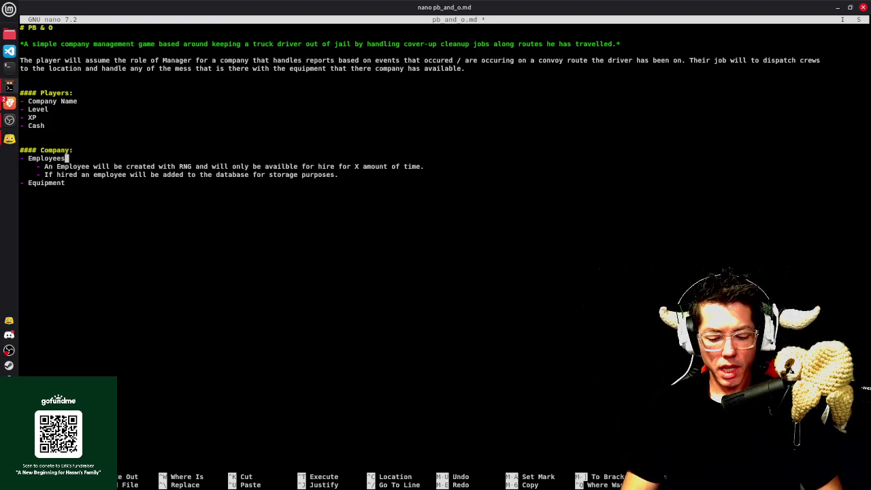
Save the doc and add an indented '- Reference ID' sub-item under Employees
key("ctrl+o")
key("Return")
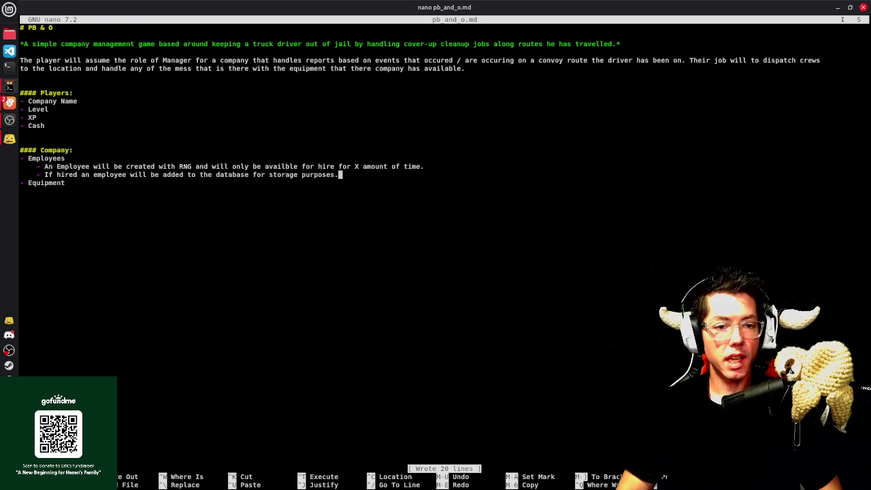
key("Return")
key("Tab")
type("- Reference ID")
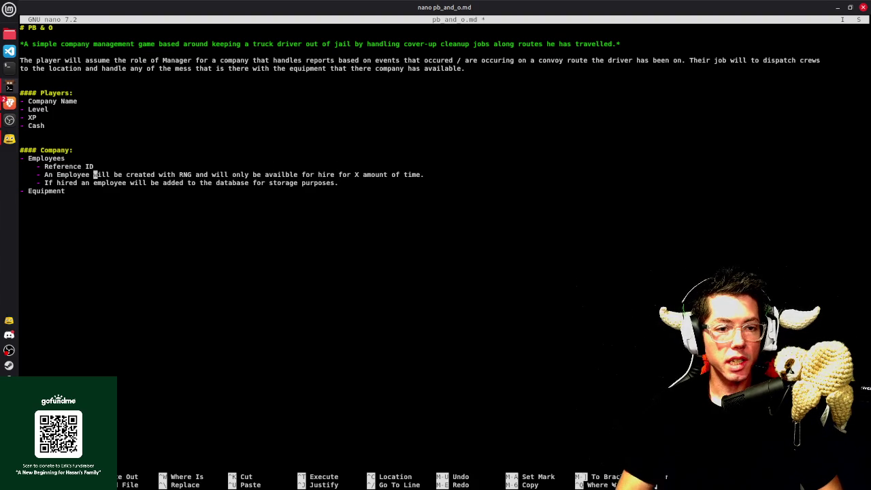
Add a '- Reference ID' sub-item under Equipment and begin a note 'This just simply says'
key("Return")
key("Tab")
type("- ")
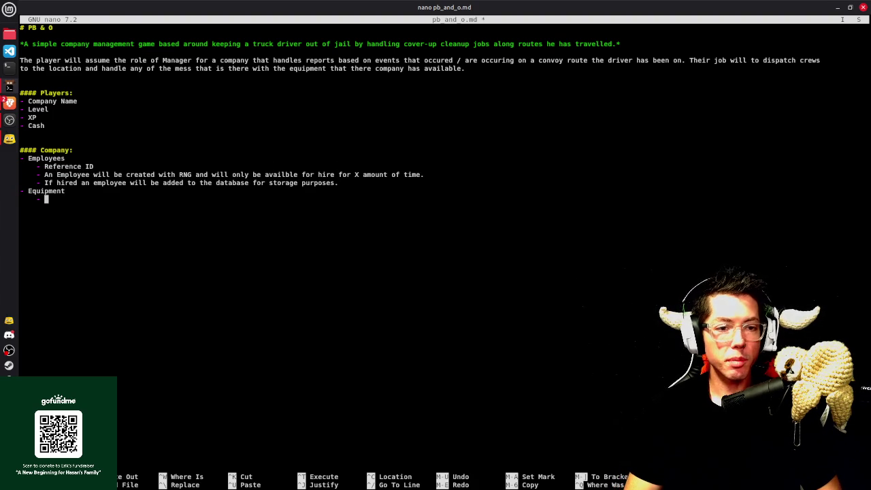
type("Reference ID")
key("Return")
type("- This jus")
type("ply says")
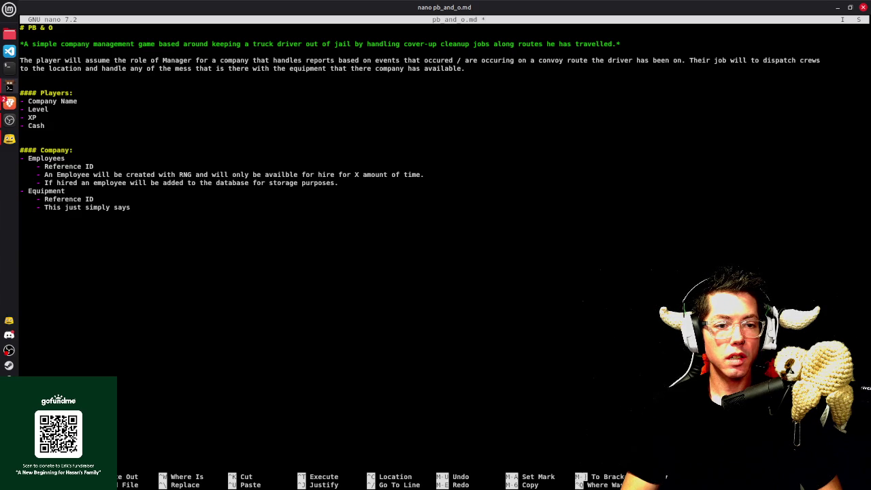
Open unindented blank lines above the Equipment bullet
key("Up")
key("Up")
key("Up")
key("End")
key("Return")
key("BackSpace")
key("BackSpace")
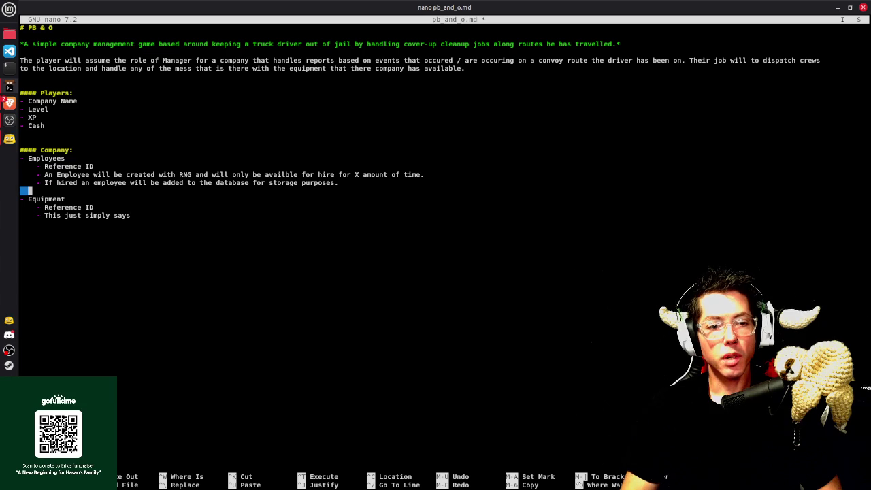
key("Return")
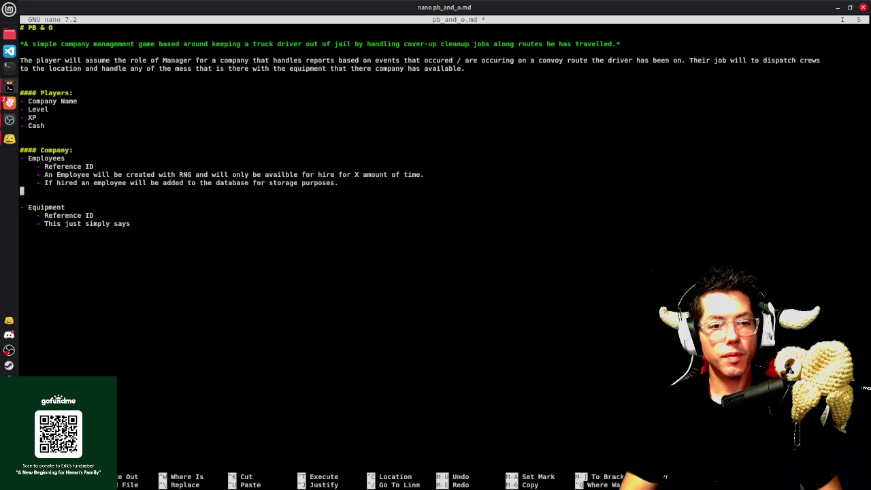
Add a '#### Equipment:' heading and save the document
key("Return")
type("#### Equipment:")
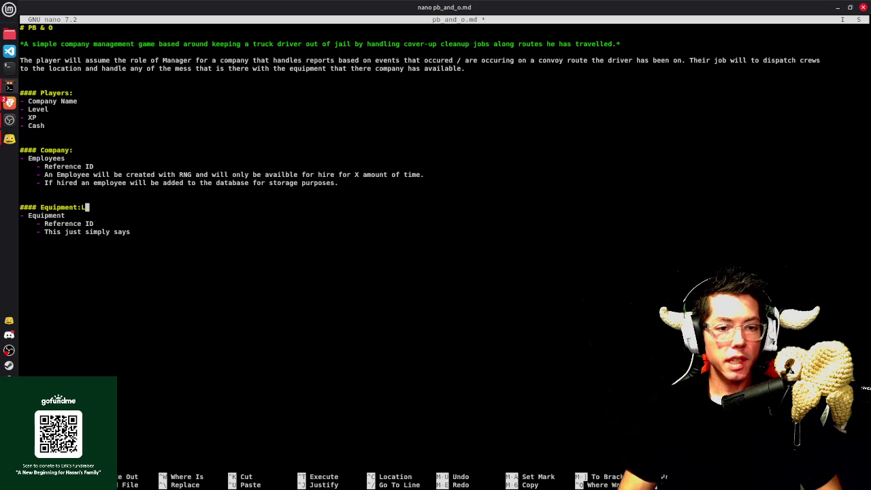
key("ctrl+o")
key("Return")
Add a '- Reputation' item after the Employees notes
key("Up")
key("Up")
key("Up")
key("End")
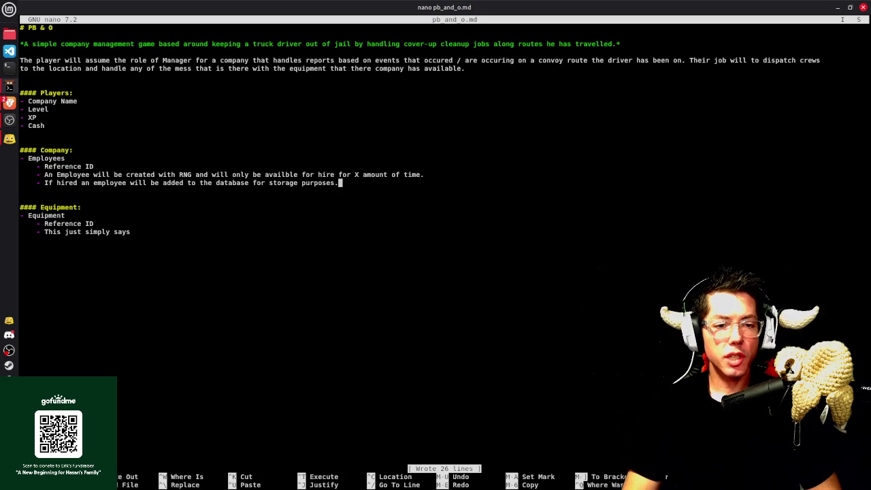
key("Return")
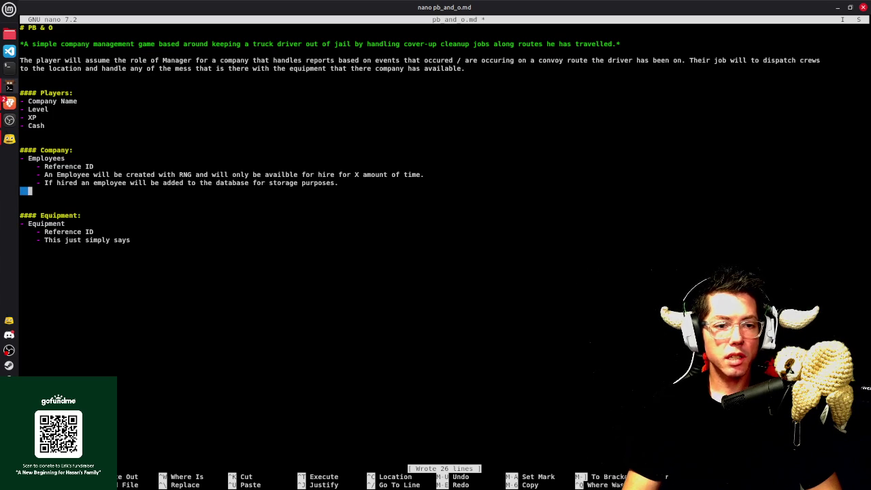
type("-")
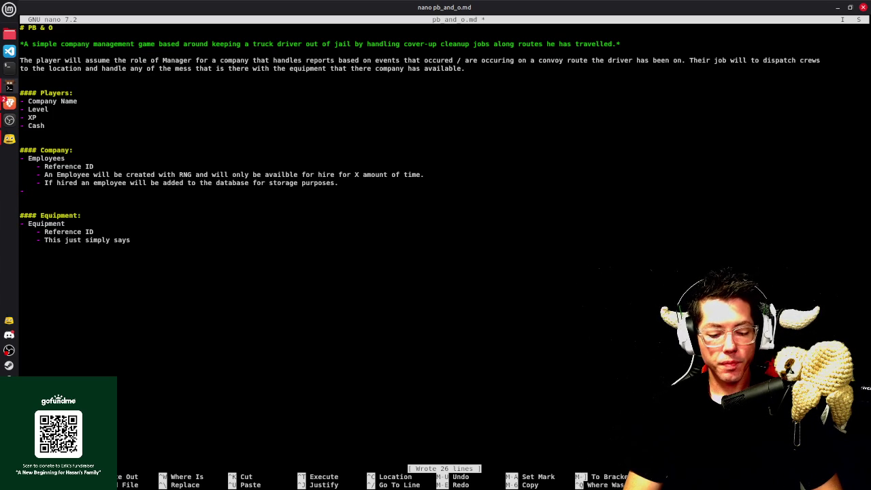
type("Re")
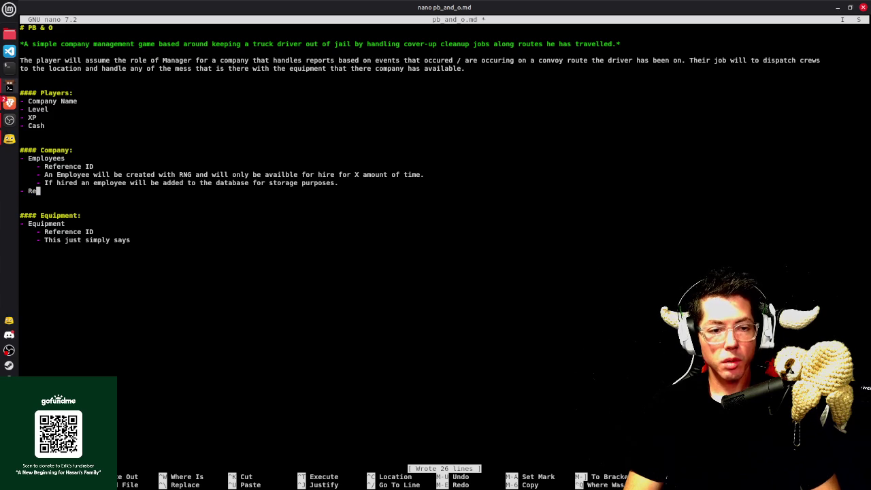
type("putation")
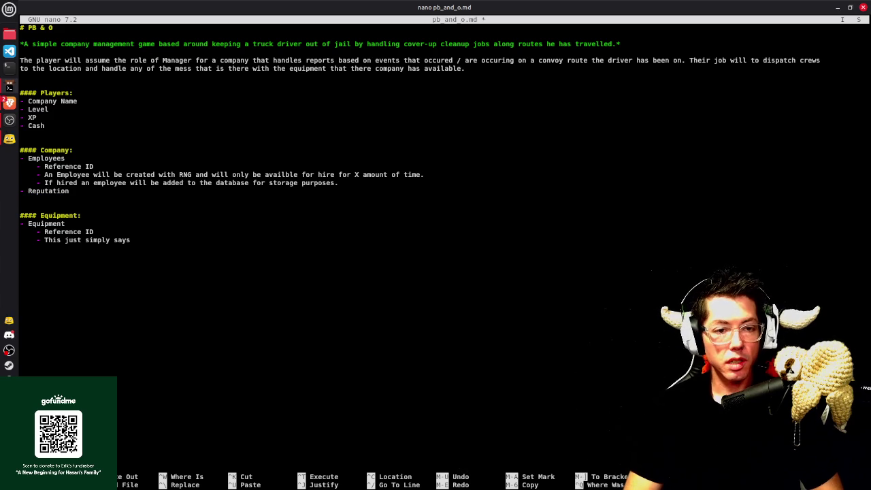
Add an indented rule ending 'has this piece of equipment.' and save the document
key("Return")
key("Tab")
type("- If the truck ")
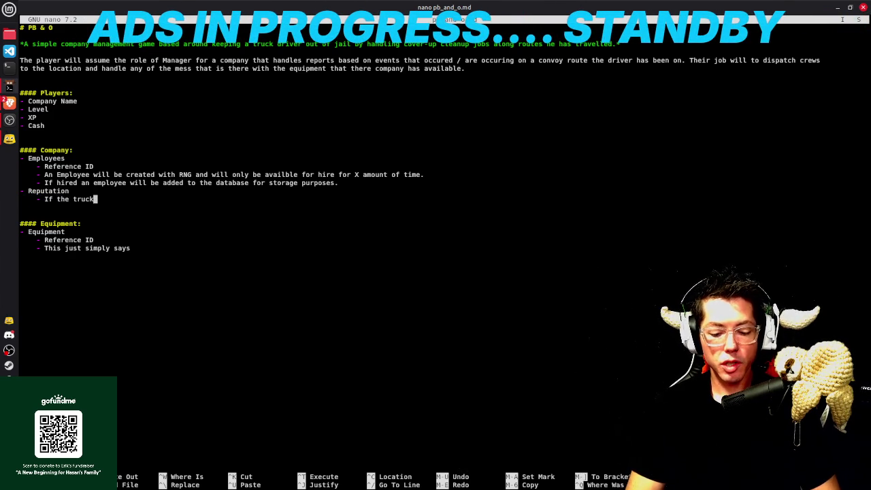
type("dri")
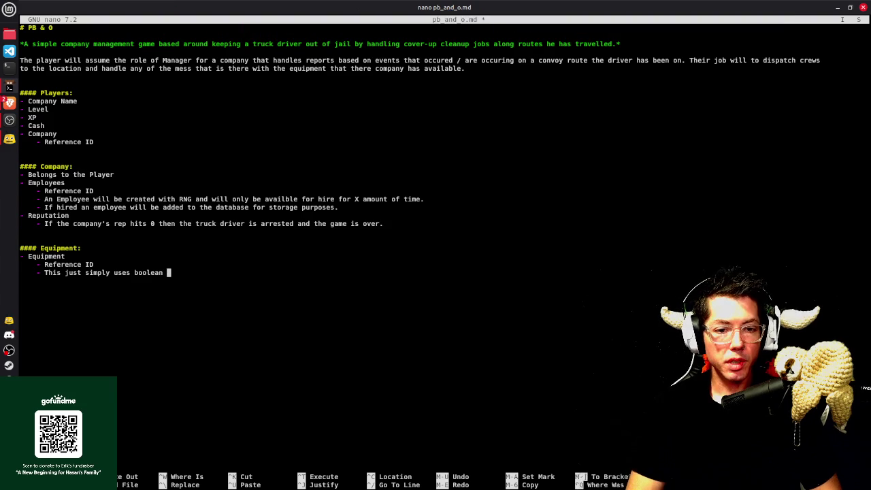
type("lues to ")
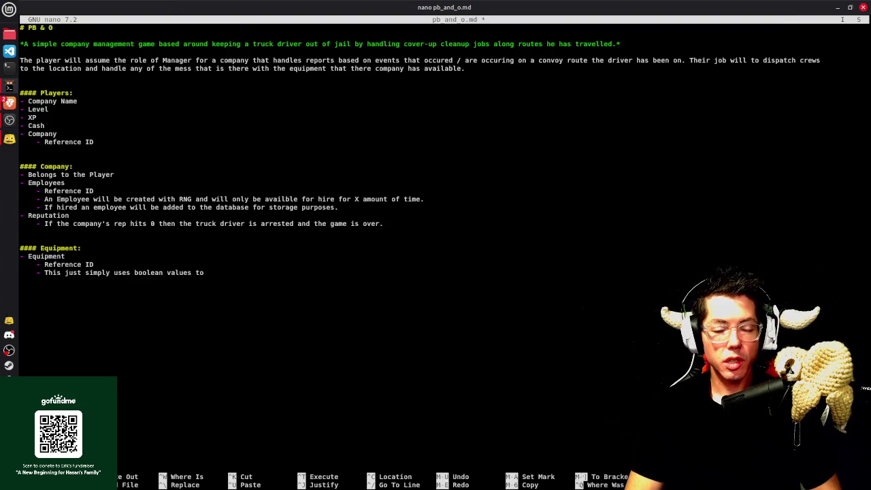
type("determine ifthe platform")
key("BackSpace")
key("BackSpace")
key("BackSpace")
key("BackSpace")
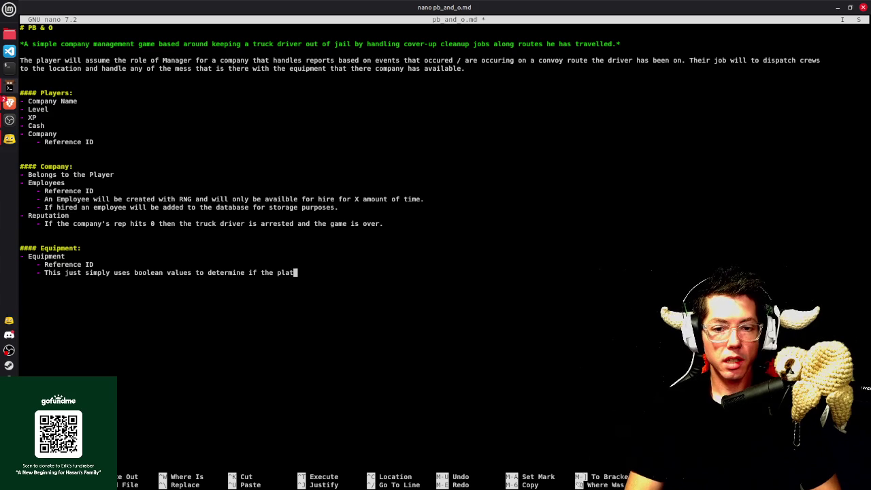
type("yer has this piece of equipment.")
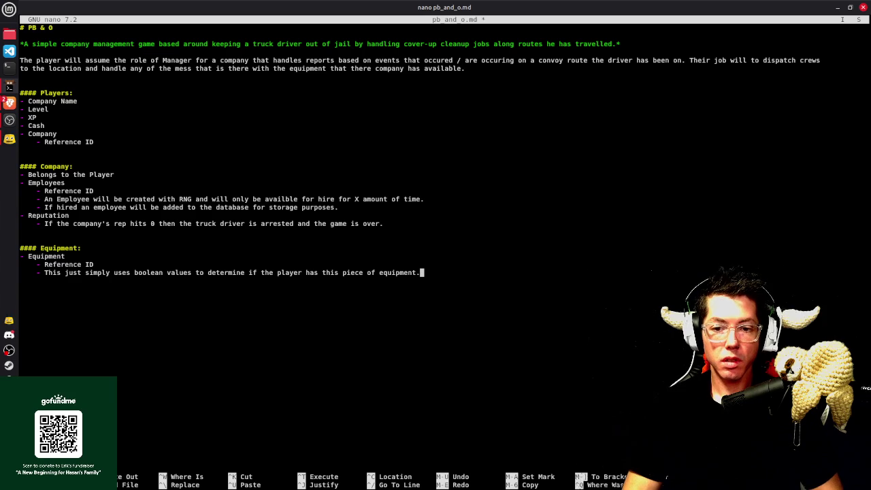
key("ctrl+s")
key("ctrl+o")
key("Return")
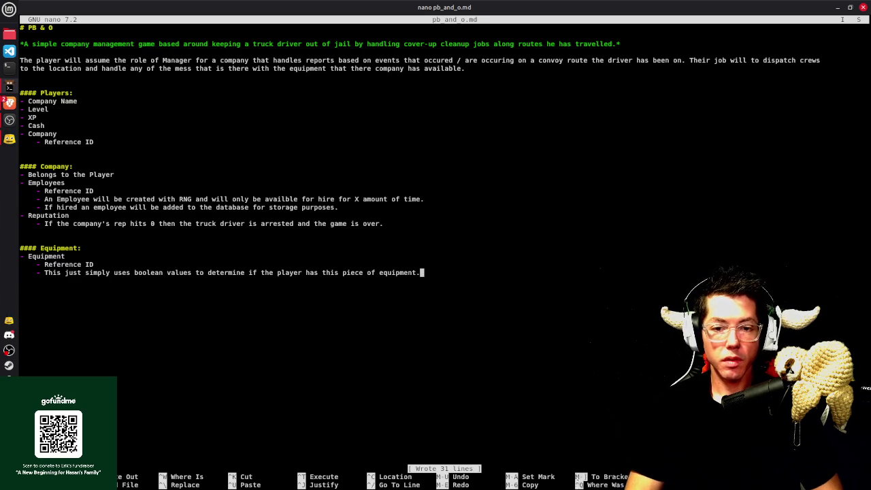
Join the equipment description onto the Reference ID line, separated by a colon
key("Down")
key("Home")
key("ctrl+Right")
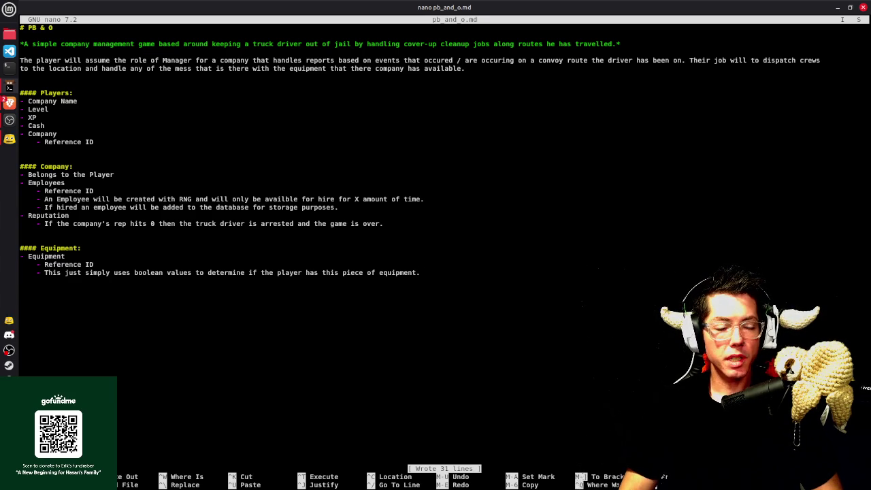
key("shift+Left")
key("shift+Left")
key("shift+Left")
key("shift+Left")
key("shift+Left")
key("shift+Left")
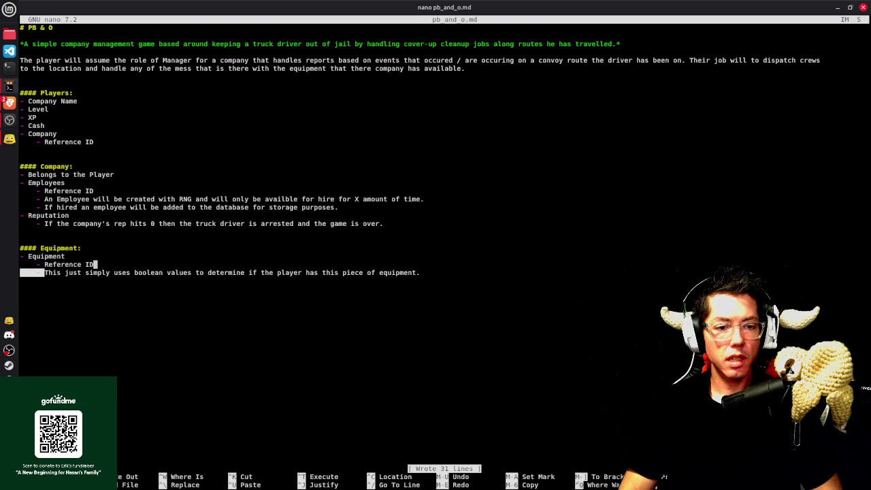
key("BackSpace")
type("(")
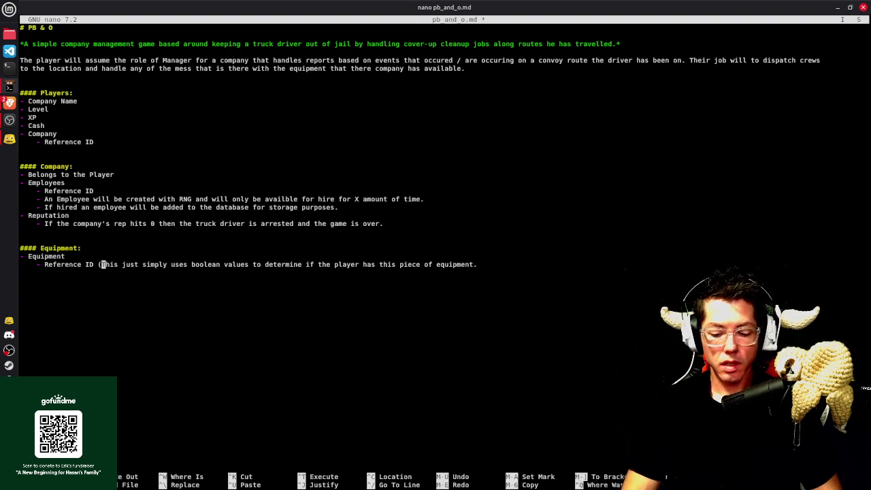
key("BackSpace")
key("BackSpace")
type(":")
key("End")
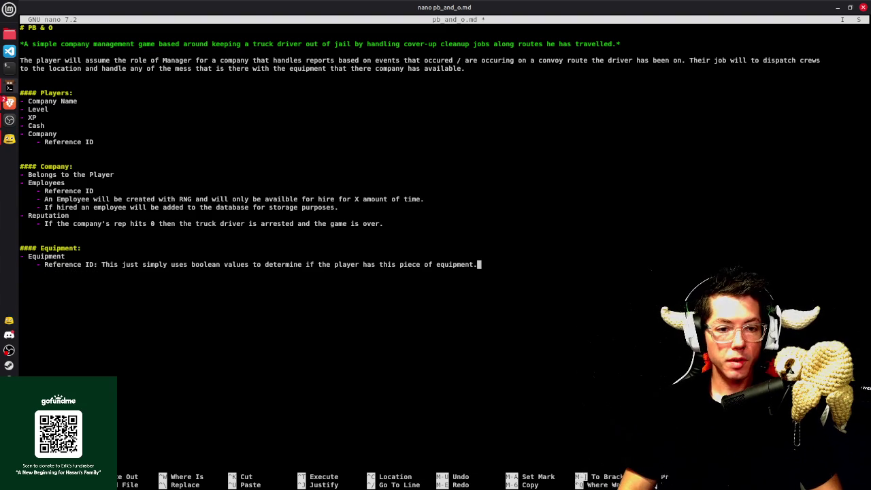
Add Equipment sub-items Name, Description, Cost and Is Purchased
key("Return")
type("-")
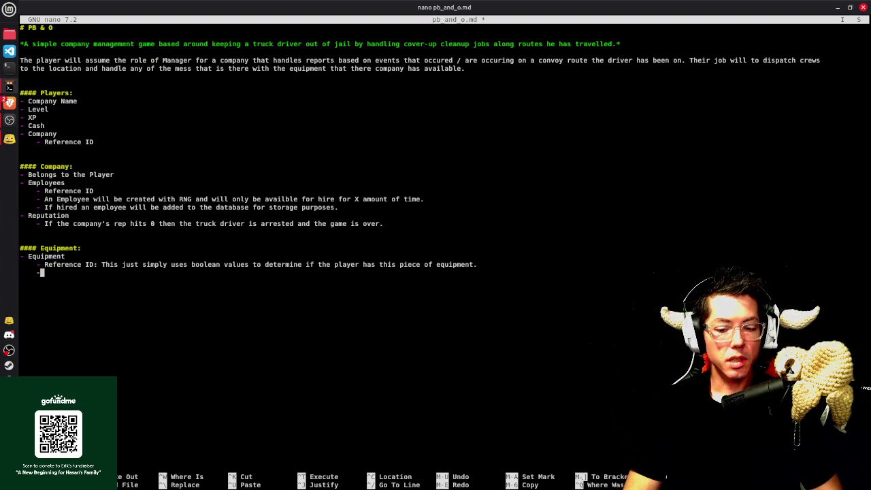
type(" Name")
key("Return")
type("- Description")
key("Return")
type("- ")
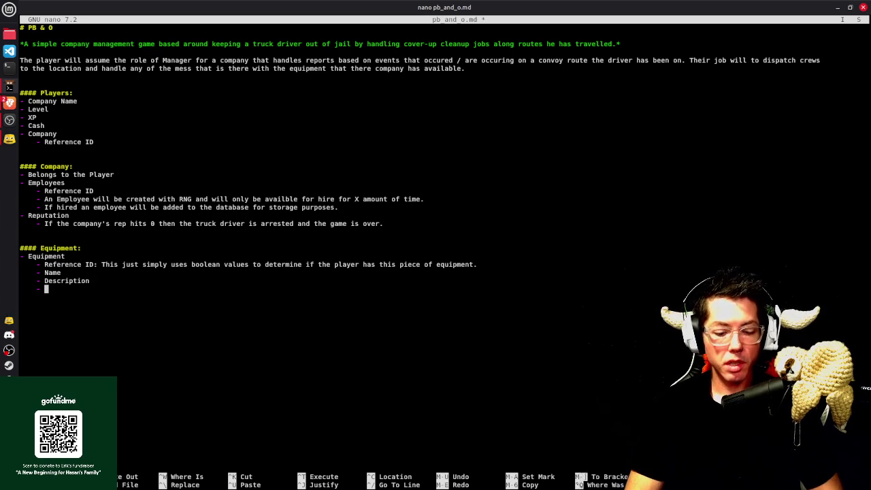
type("Cost")
key("Return")
type("- ")
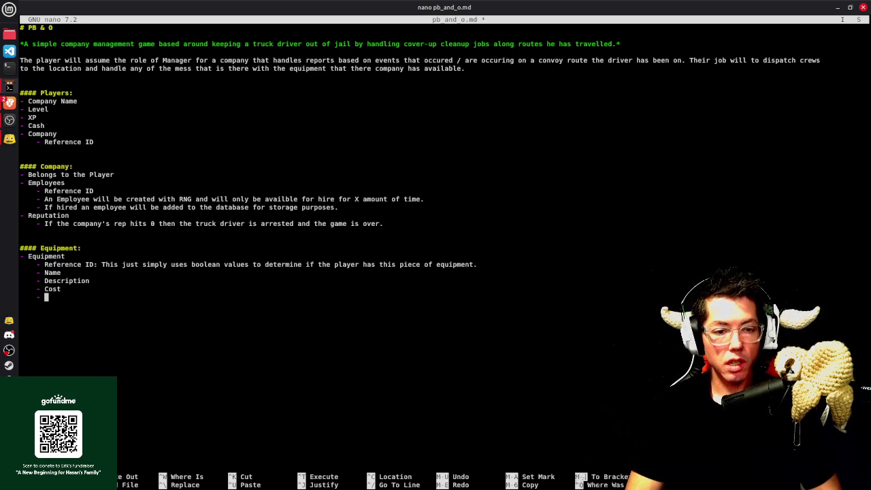
type("Is Pur")
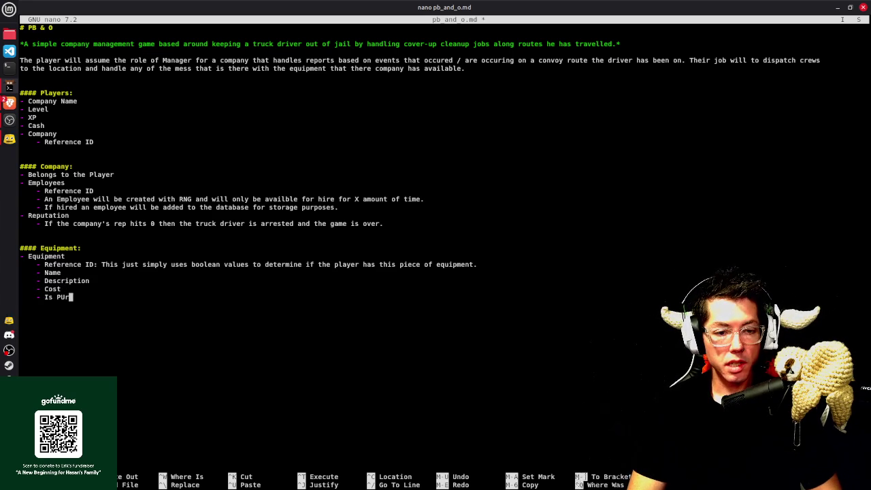
type("chased")
Save, then select the boolean explanation after Reference ID for deletion
key("Up")
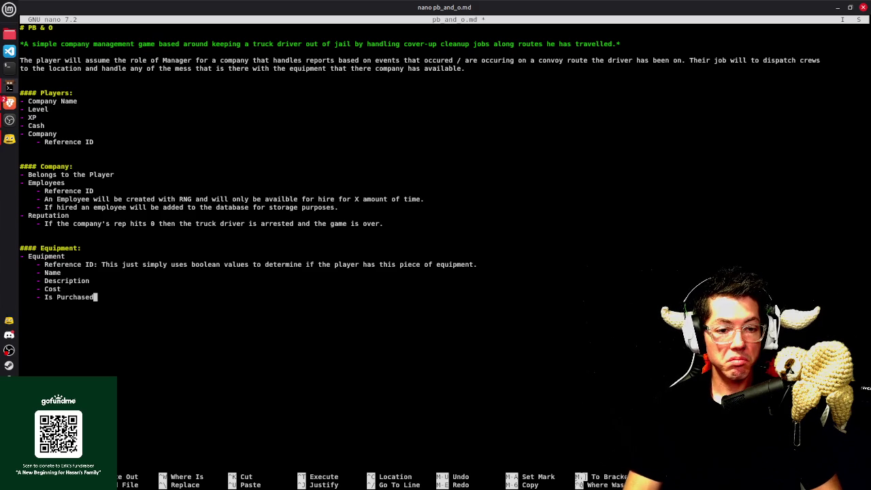
key("ctrl+s")
key("Up")
key("Up")
key("Up")
key("Right")
key("Right")
key("Right")
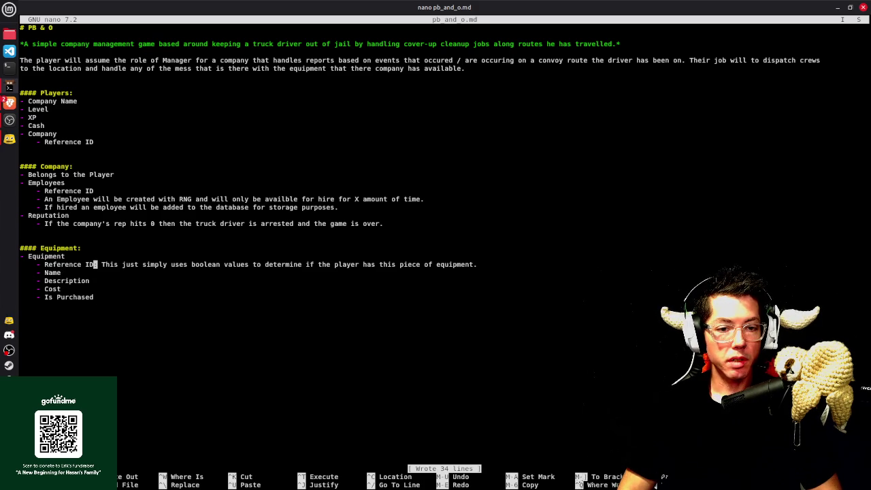
key("Left")
key("Left")
key("alt+a")
key("End")
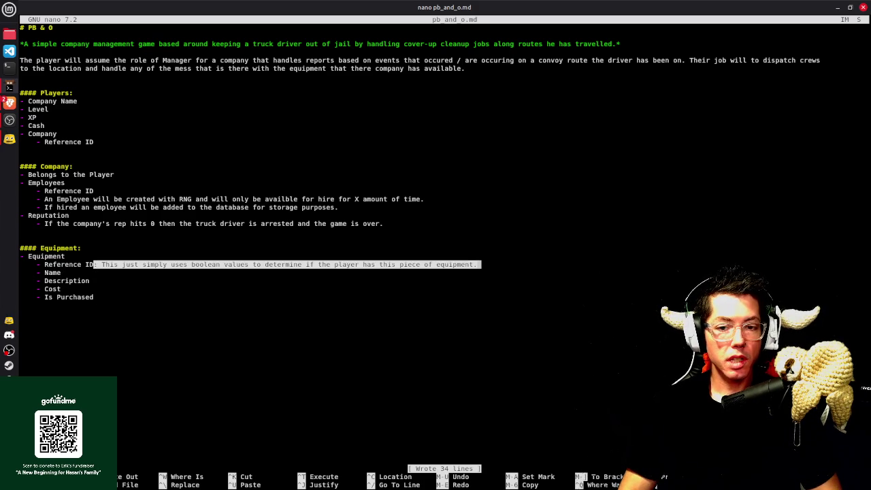
Finish deleting the explanation text and save the document
key("Delete")
key("ctrl+o")
key("Return")
Delete the '- Reference ID' item from the Equipment list and save
key("Down")
key("Down")
key("Down")
key("Up")
key("Up")
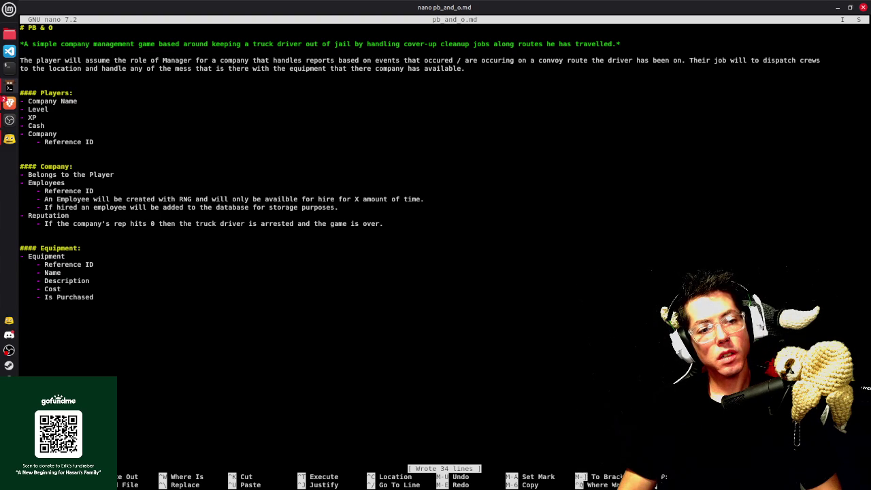
key("Home")
key("BackSpace")
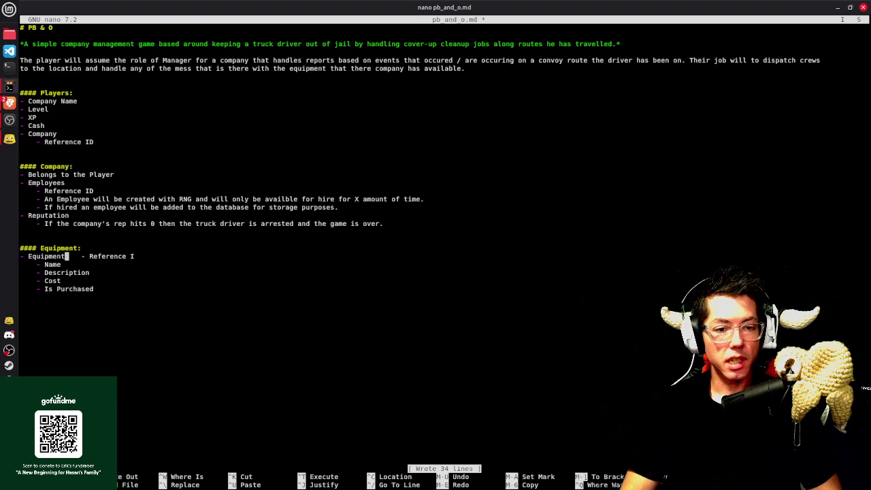
key("Return")
key("shift+End")
key("Delete")
key("Delete")
key("ctrl+o")
key("Return")
Open a blank line below Is Purchased, ready for a new section
key("Up")
key("Up")
key("Up")
key("Up")
key("Up")
key("Up")
key("Up")
key("Up")
key("Up")
key("Down")
key("End")
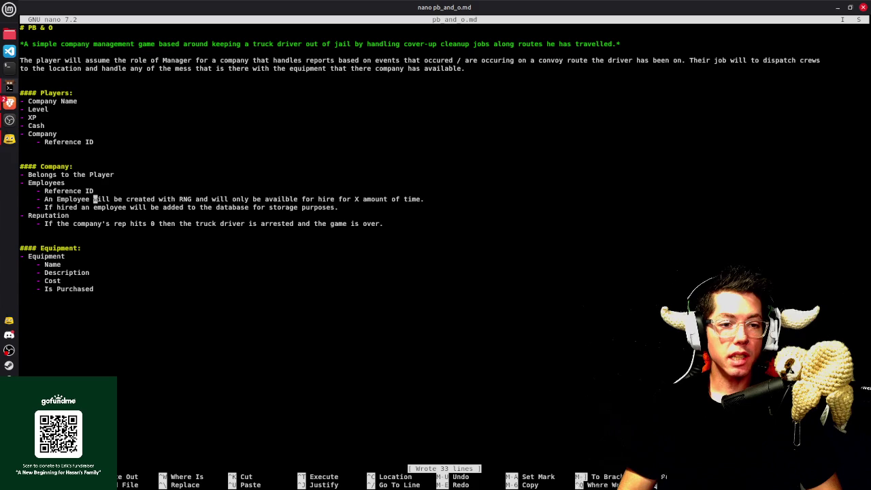
key("Down")
key("Down")
key("Down")
key("Down")
key("Return")
key("Return")
key("Return")
key("BackSpace")
Add a '#### Employees:' heading with '- Name', '- Description' and '- Cost' items, then save
type("####")
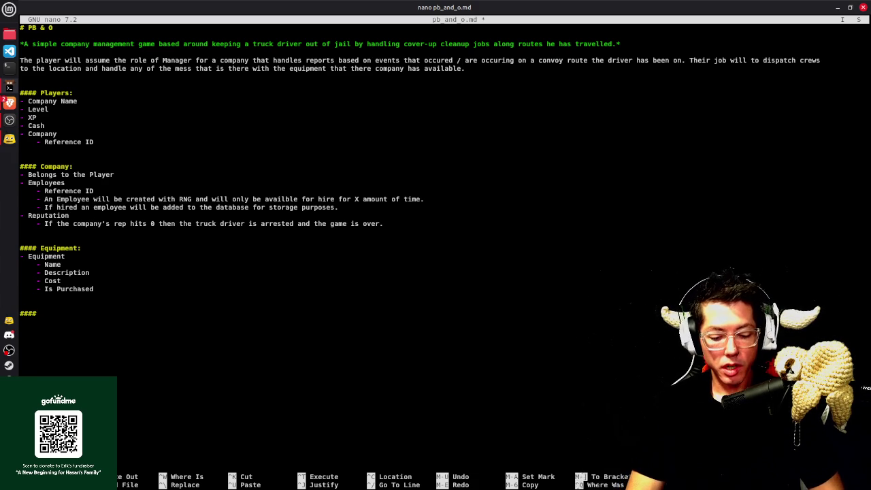
type(" Employ")
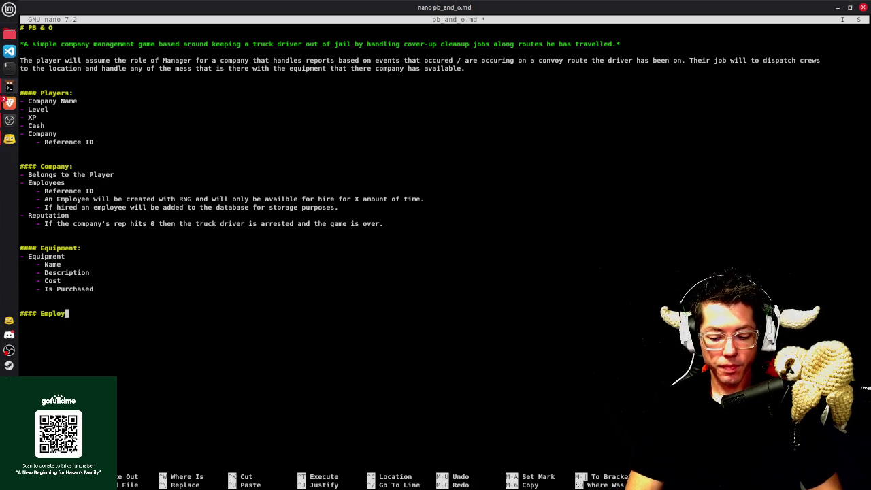
type("ees:")
key("Return")
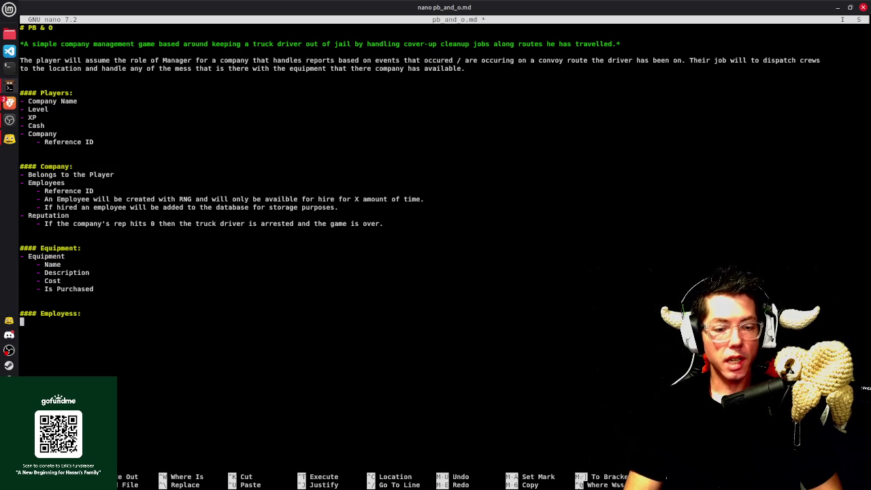
type("- Name")
key("Return")
type("- ")
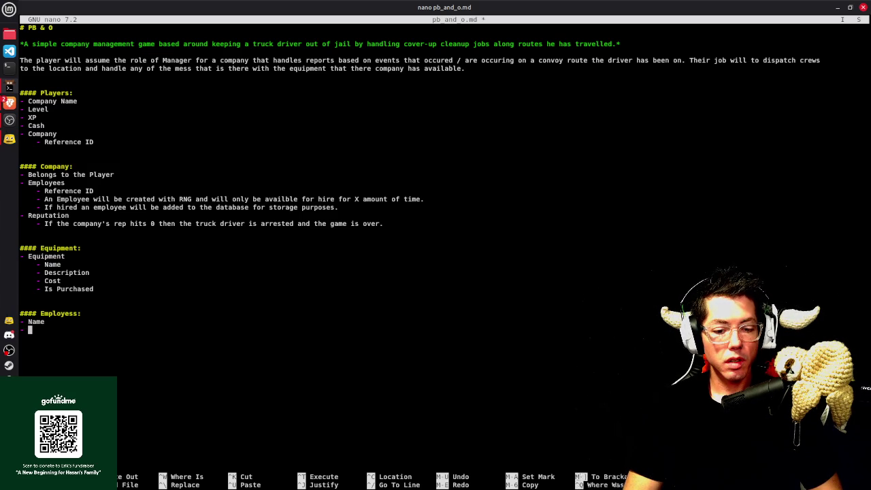
type("Description")
key("Return")
type("-")
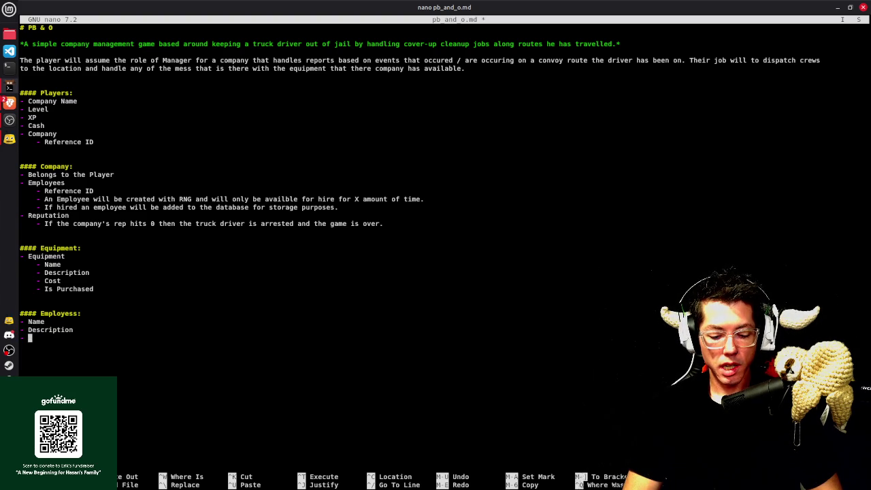
type("ost")
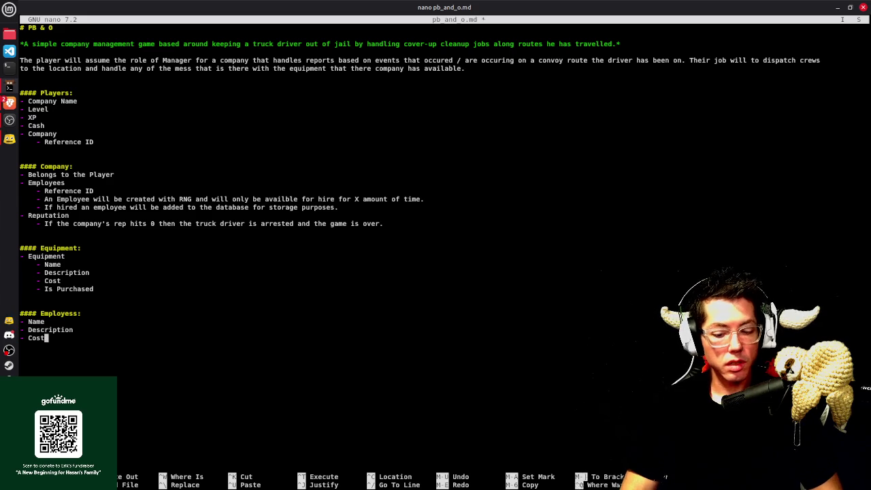
key("ctrl+s")
Replace the Description item with 'Profile Picture' and save
key("Up")
key("Up")
key("Up")
key("End")
key("Down")
key("Down")
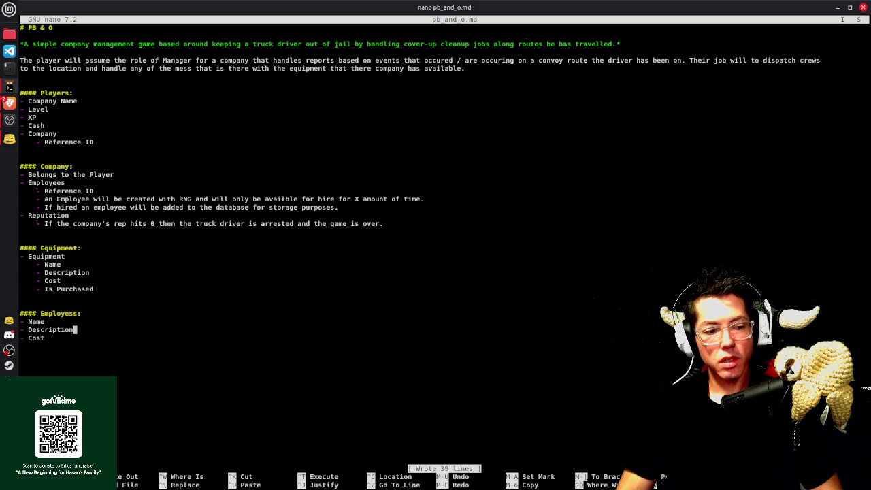
key("ctrl+shift+Left")
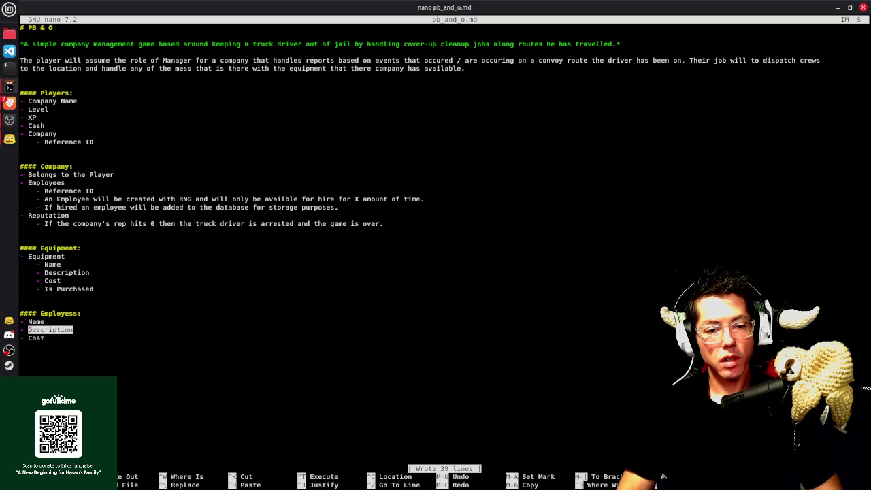
key("BackSpace")
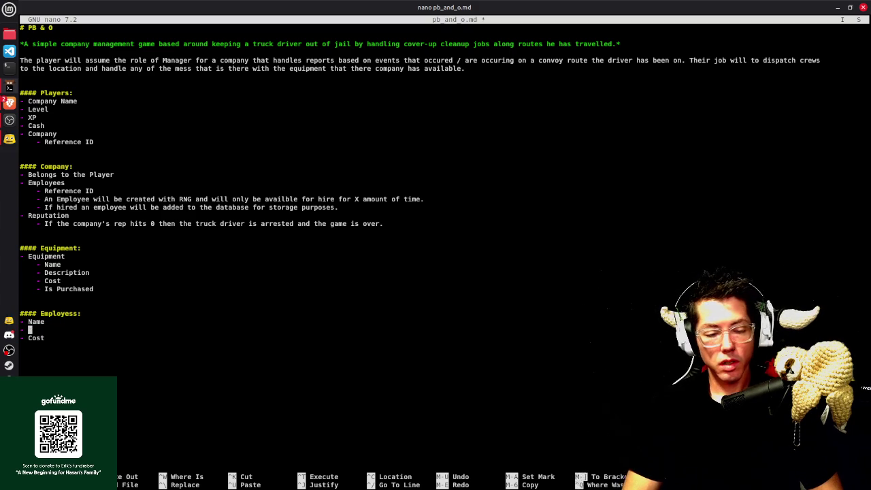
type("Profile Picture")
key("ctrl+o")
key("Return")
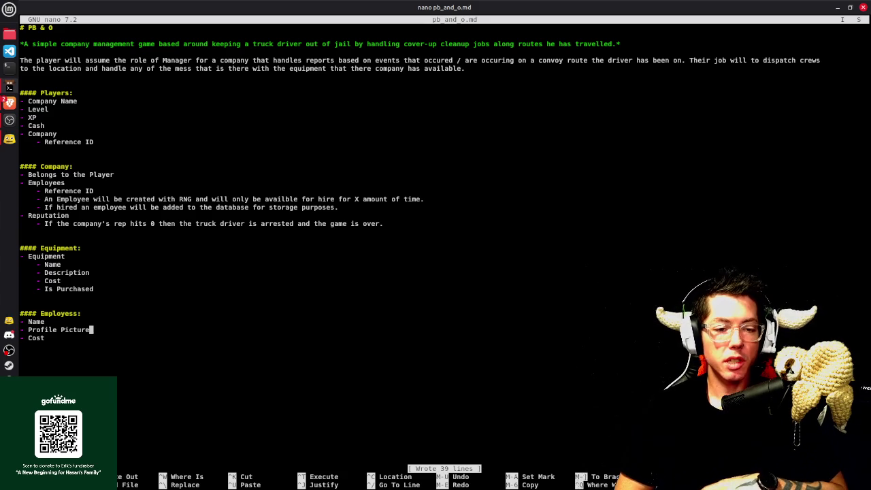
Add a '- Description / Bio' item below Profile Picture and save
key("Return")
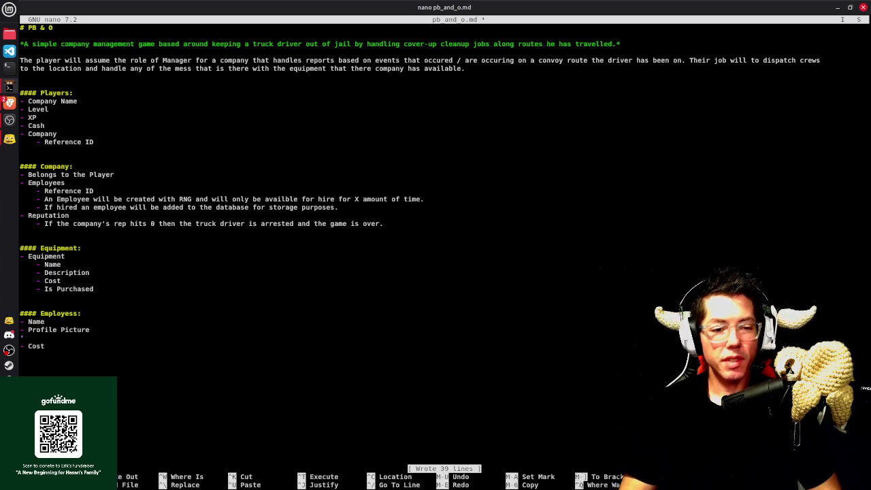
type("- Descriptiotn")
key("BackSpace")
key("BackSpace")
key("BackSpace")
key("BackSpace")
key("BackSpace")
key("BackSpace")
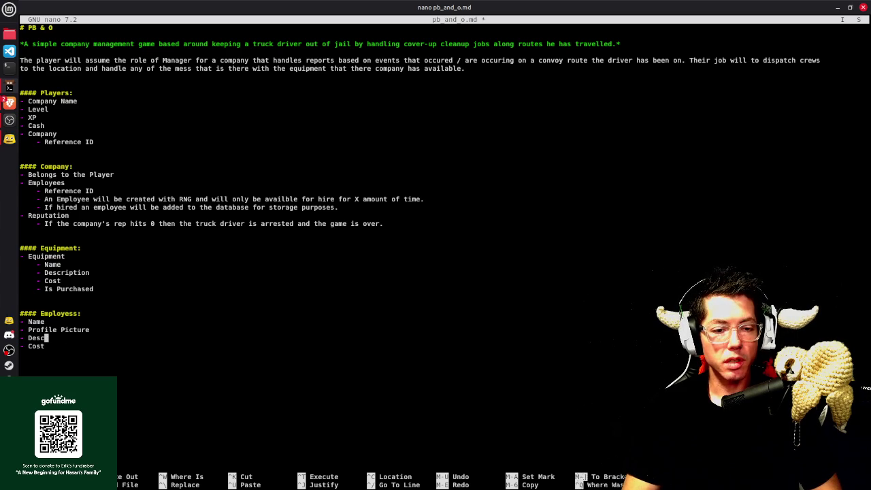
type("iption / Bio")
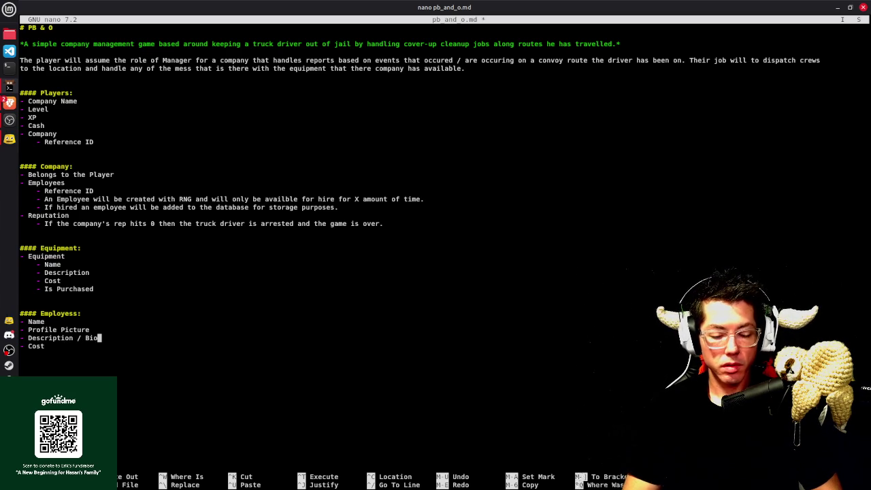
key("ctrl+s")
Add a '- Is Hired' item below Cost and save the file
key("Down")
key("Return")
type("- Is Hired")
key("ctrl+o")
key("Return")
key("Up")
key("ctrl+Up")
key("ctrl+Up")
key("Up")
key("Up")
key("Up")
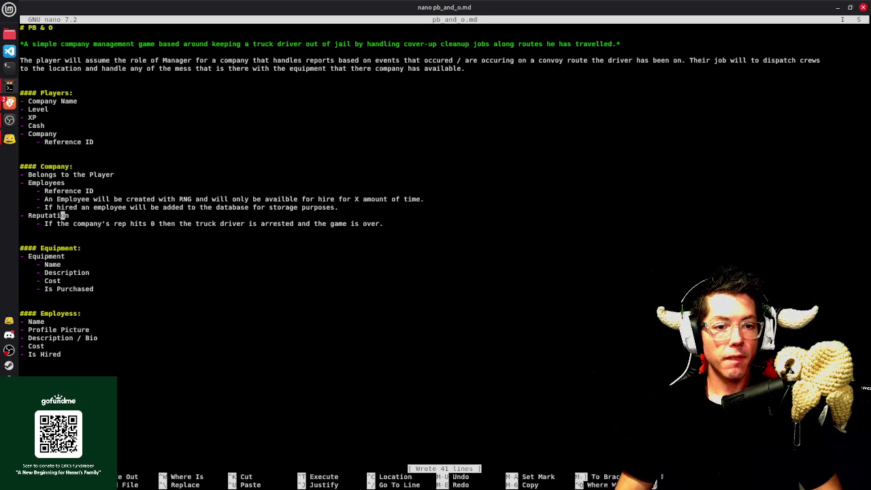
key("Up")
key("Up")
key("Up")
key("End")
key("Down")
key("Down")
key("Down")
Cut the Employees sub-items out of the Company section
key("Home")
key("Up")
key("End")
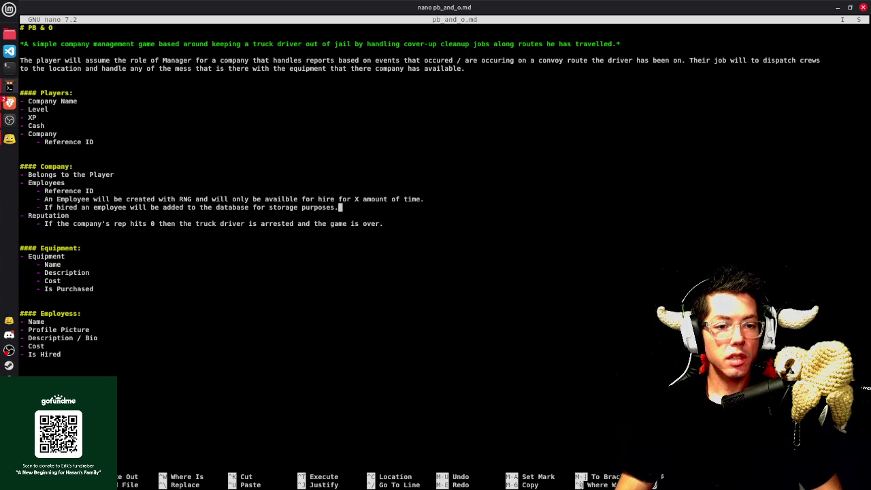
key("alt+a")
key("Up")
key("Up")
key("Up")
key("ctrl+k")
key("BackSpace")
key("BackSpace")
key("BackSpace")
Remove the 'Belongs to the Player' item from Company and save
type("\\")
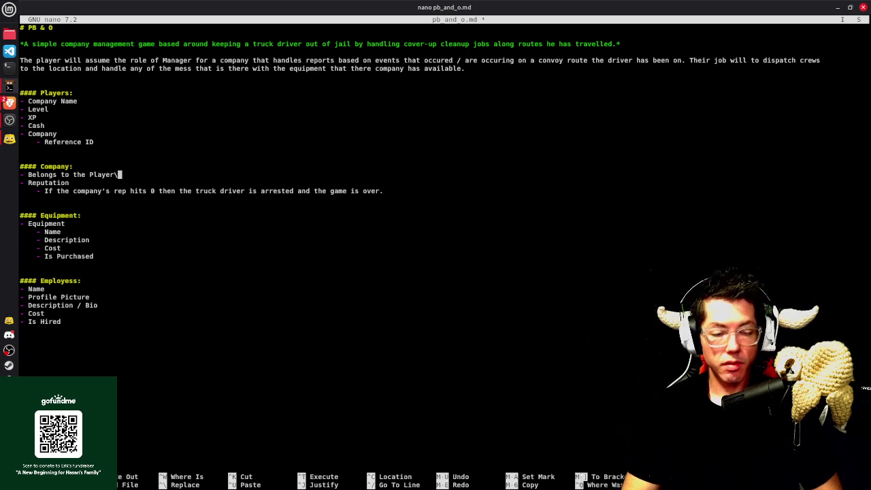
key("Home")
key("BackSpace")
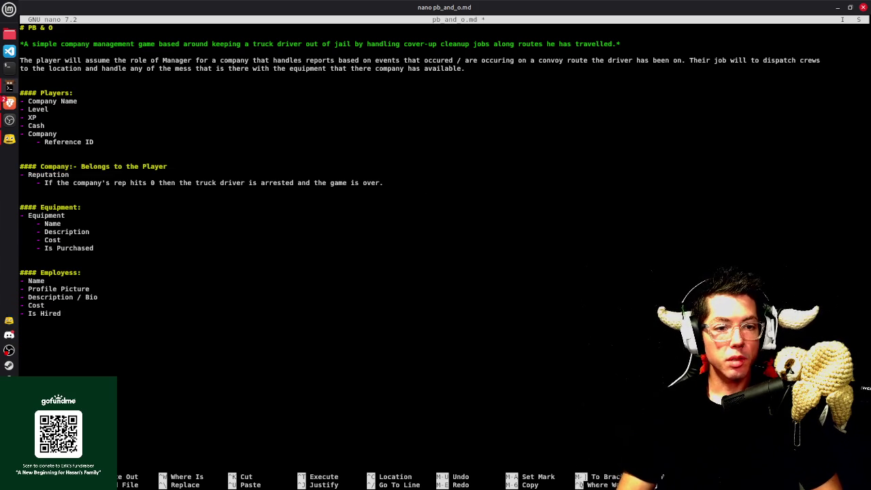
key("Return")
key("alt+a")
key("Down")
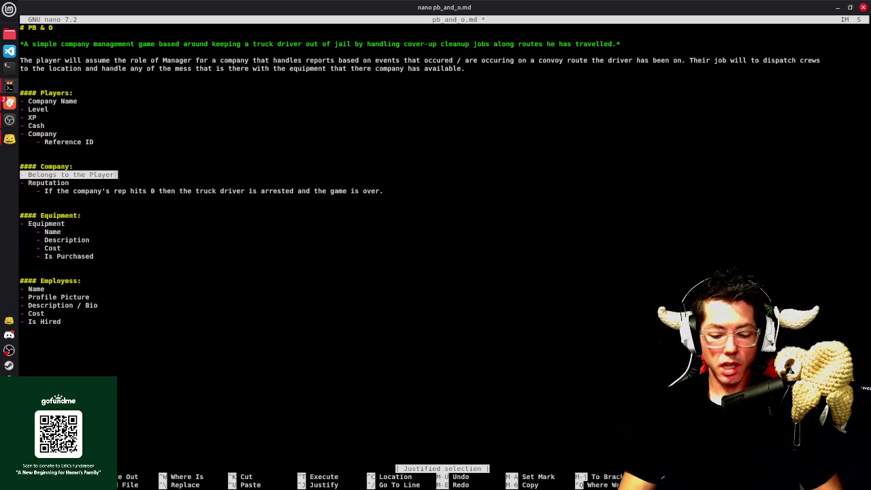
key("ctrl+k")
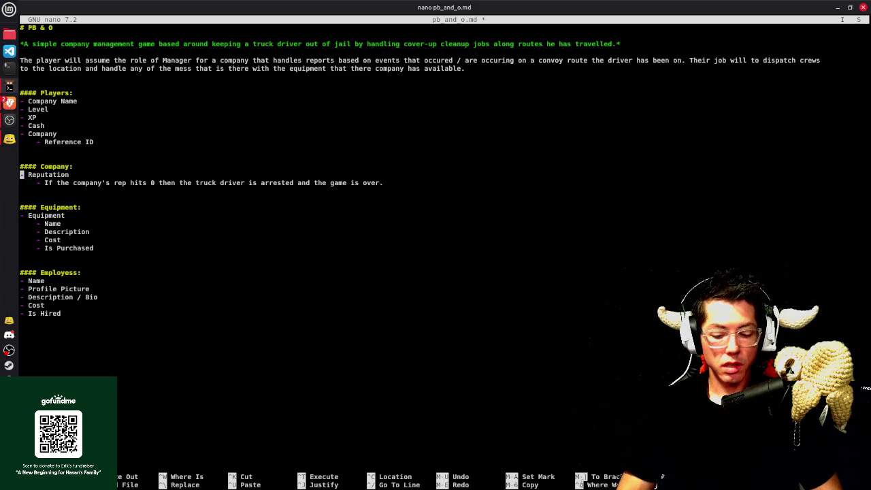
key("ctrl+s")
Add a '- Completed Jobs' item under the Reputation note, with a new empty bullet below
key("Down")
key("End")
key("Return")
key("BackSpace")
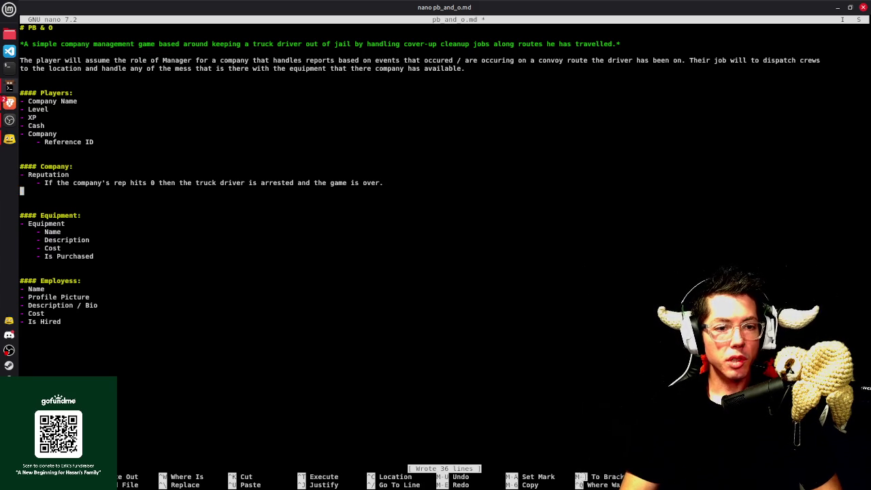
type("- Completed Jobs")
key("Return")
type("-")
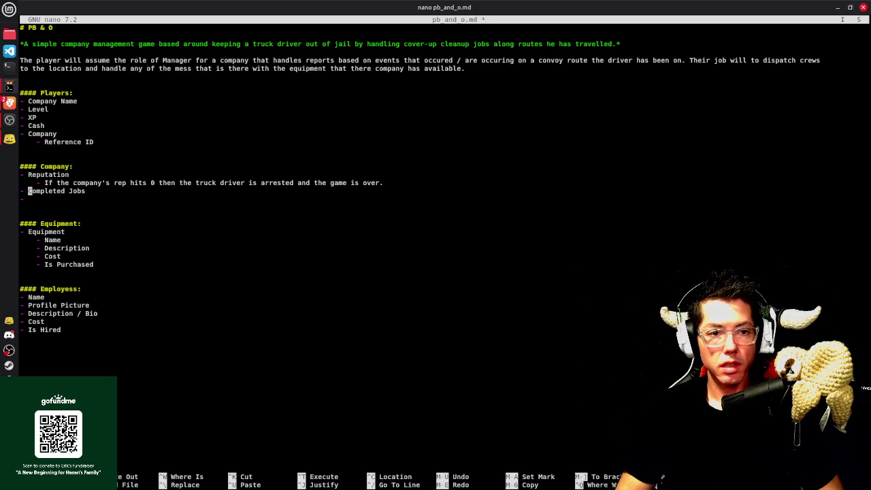
key("Up")
key("Up")
key("Up")
Drop Company Name from Players and add a '- Name' item under the Company heading
scroll(435, 204, "down", 2)
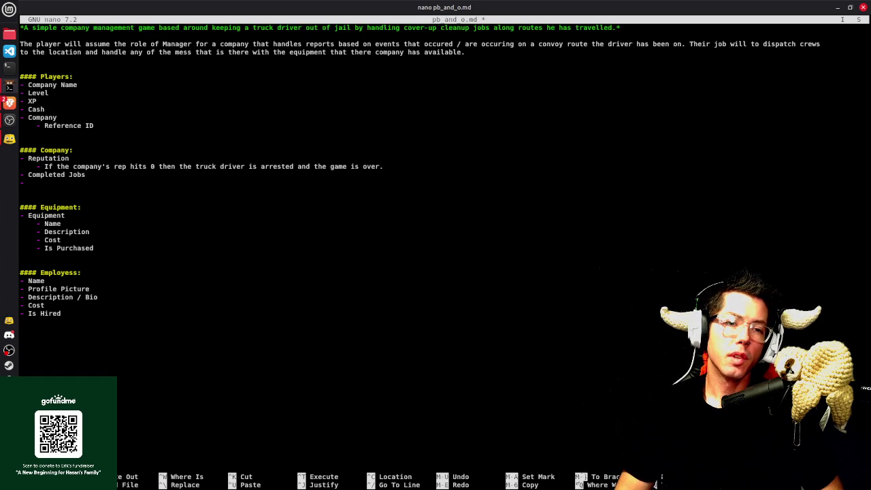
key("shift+End")
key("BackSpace")
key("BackSpace")
key("Down")
key("Down")
key("Down")
key("Down")
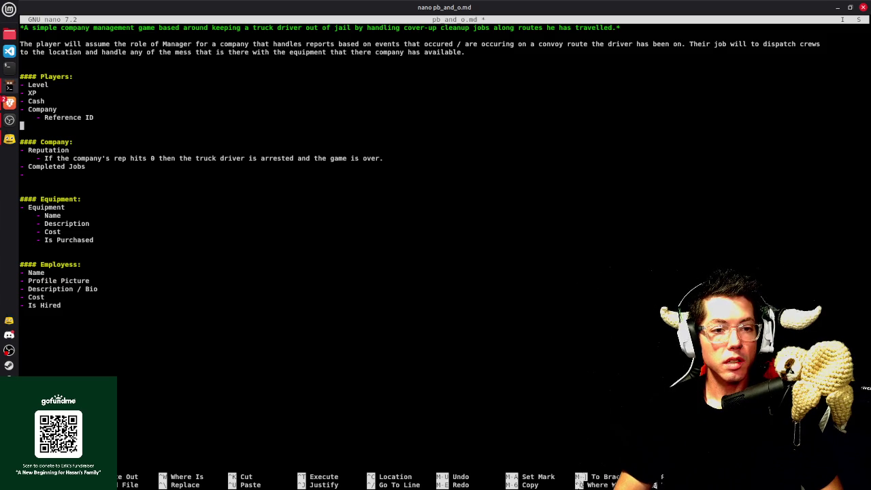
key("Return")
type("- Name")
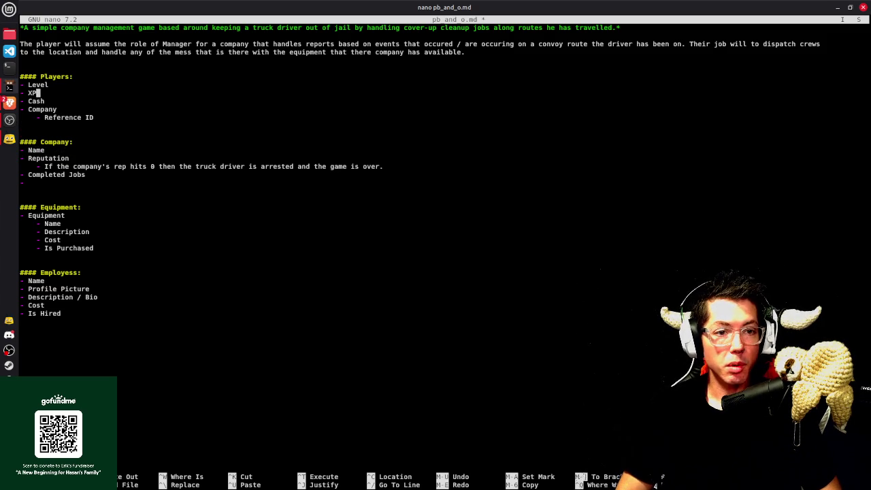
Move the Level, XP and Cash items from Players to below the Reputation note
key("shift+Down")
key("shift+Down")
key("shift+Down")
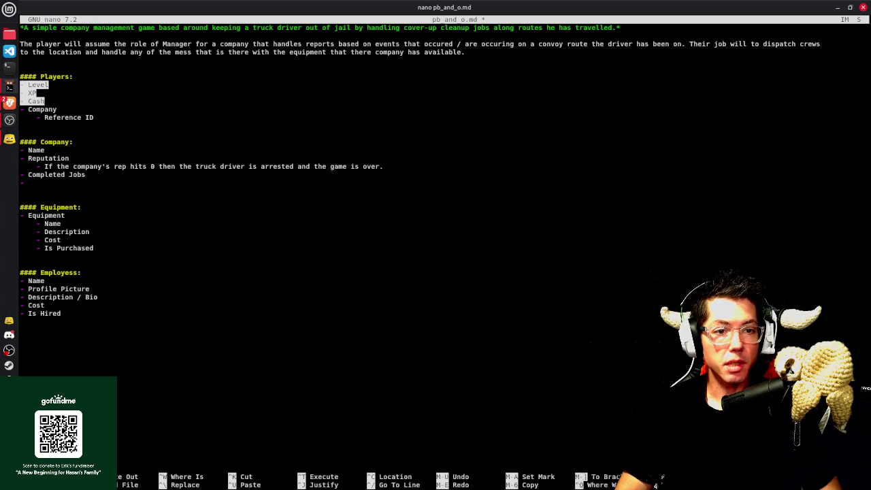
key("BackSpace")
key("BackSpace")
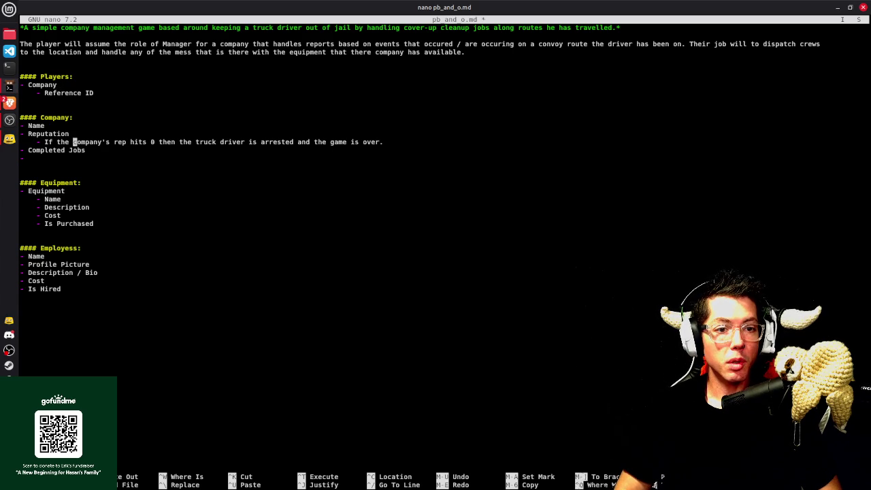
key("End")
key("Return")
key("BackSpace")
key("BackSpace")
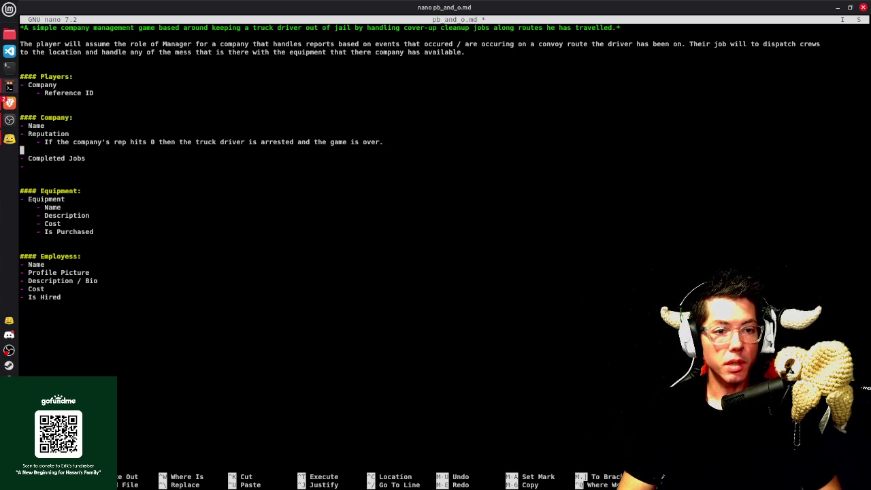
key("ctrl+u")
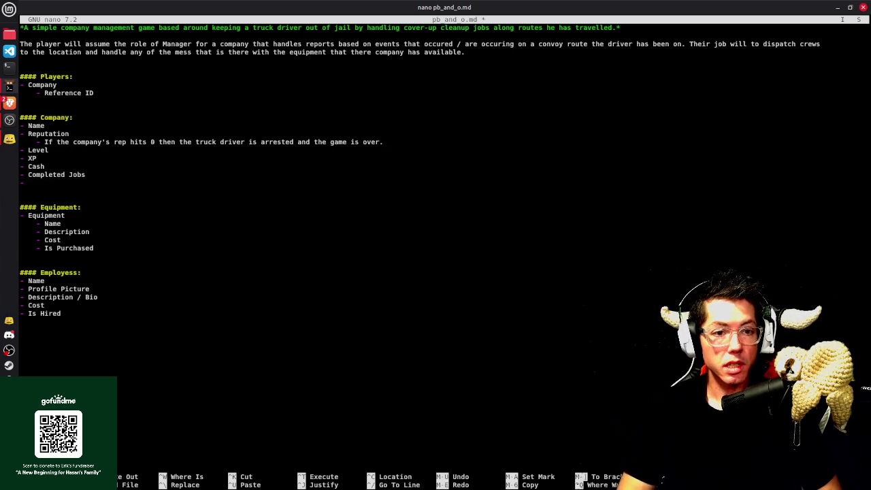
Delete the stray empty bullet and the leftover Players section
key("shift+Home")
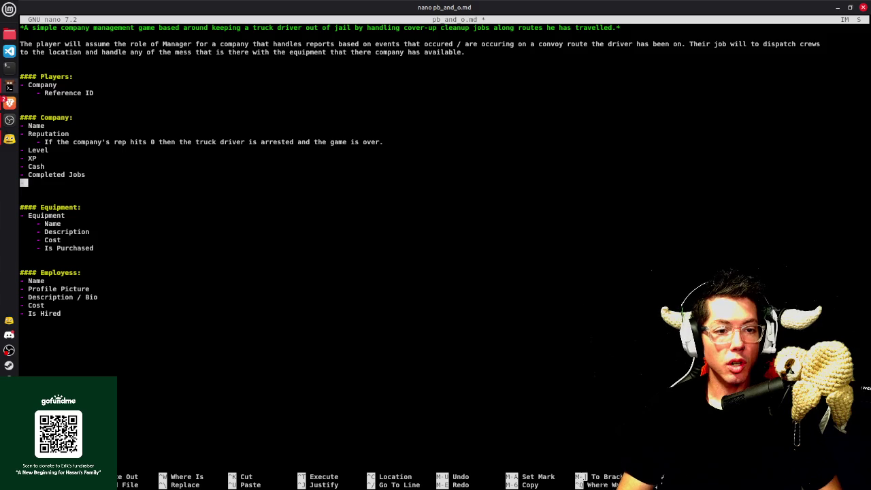
key("BackSpace")
key("Up")
key("Up")
key("Up")
key("Up")
key("Up")
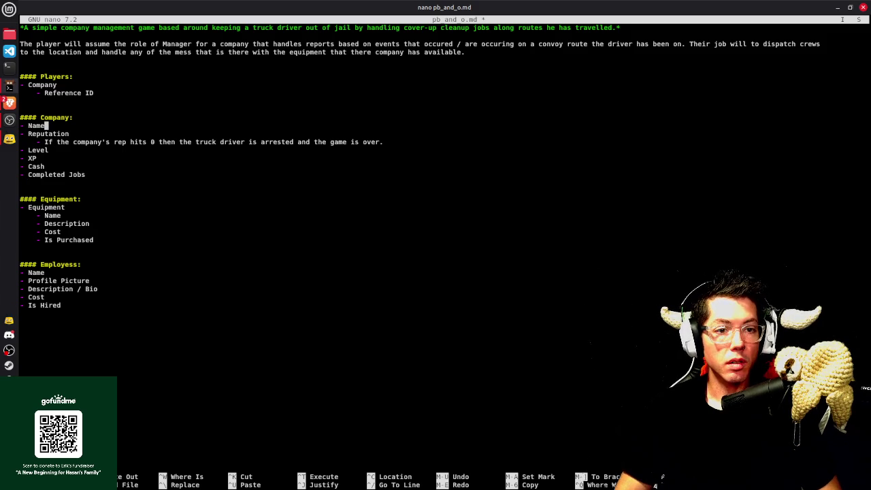
key("shift+End")
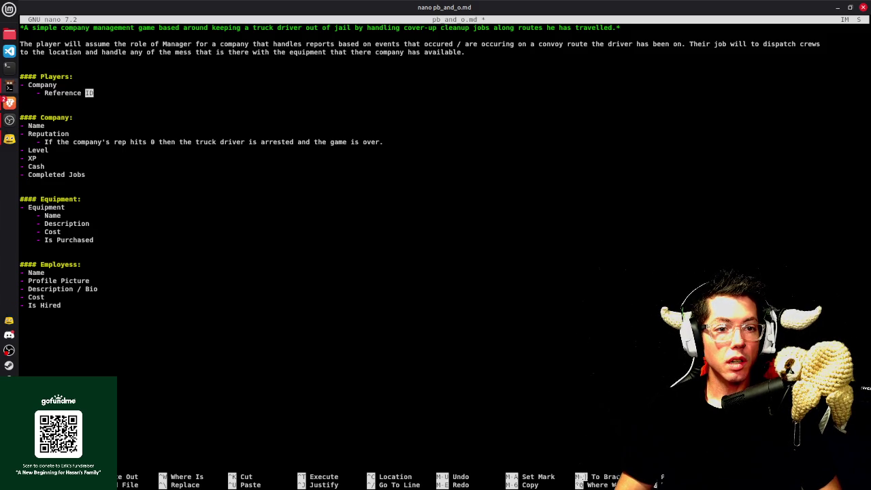
key("shift+Up")
key("shift+Up")
key("shift+Up")
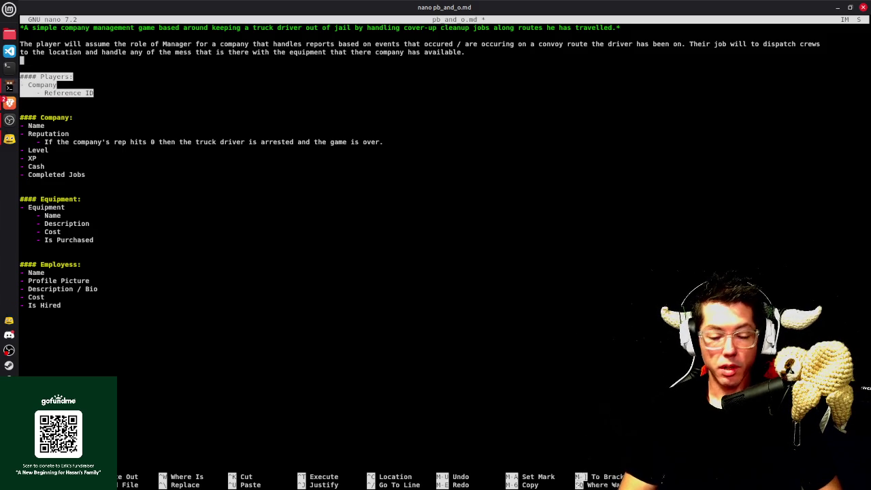
key("ctrl+k")
key("ctrl+k")
key("Down")
key("Down")
key("End")
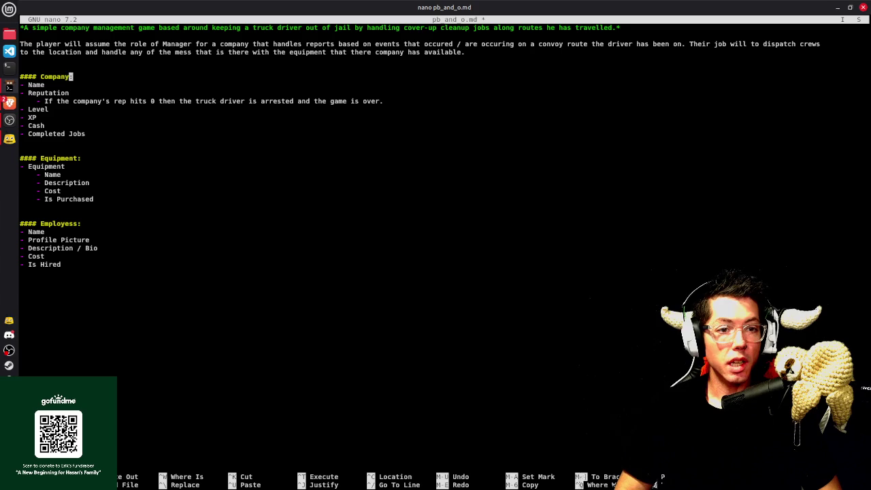
Retitle the Company heading to 'Players (Company):' and save
type("Players (")
key("End")
key("ctrl+o")
key("Return")
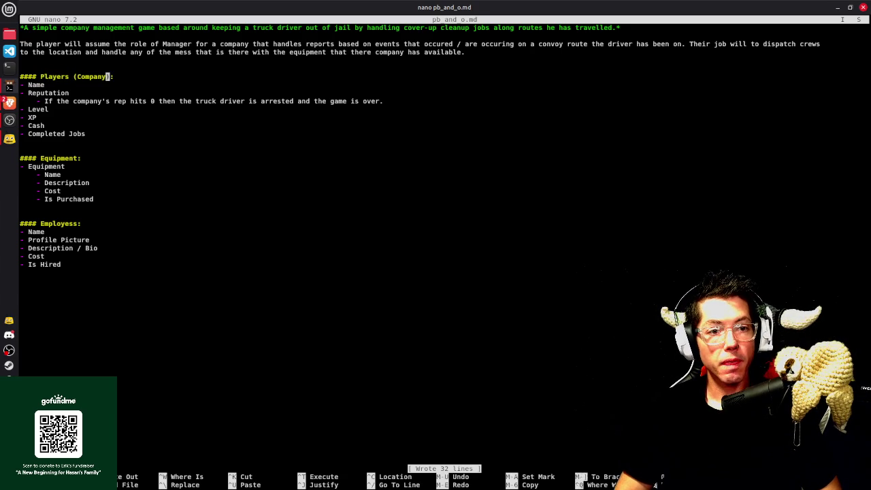
Swap the heading words so it reads 'Company (Players):', then save
left_click_drag(41, 77, 68, 76)
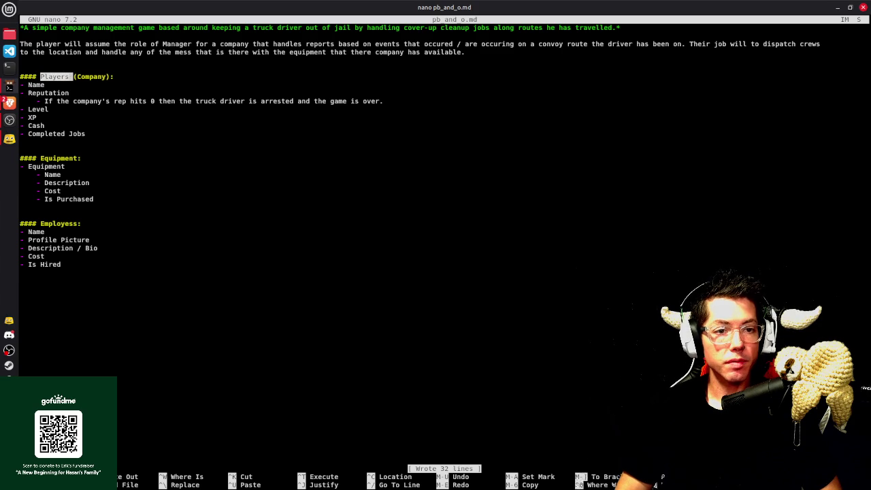
key("BackSpace")
type("Company")
key("Right")
key("Right")
key("Delete")
key("Delete")
key("Delete")
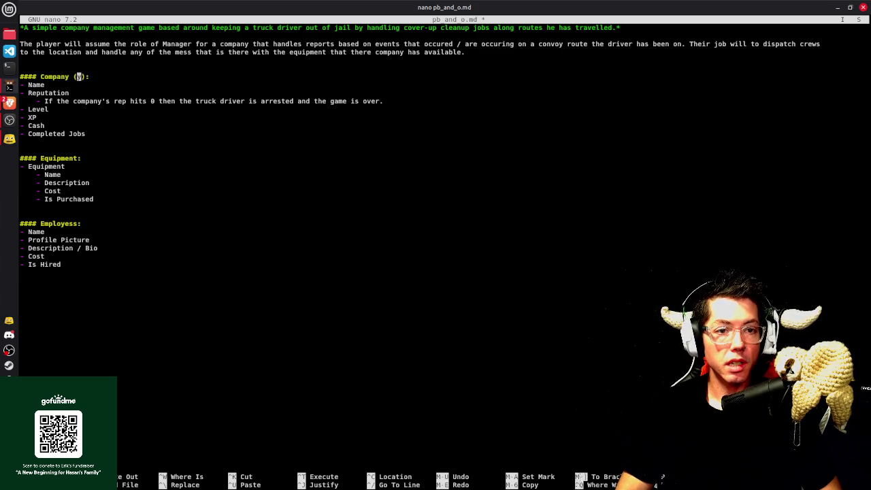
type("Players")
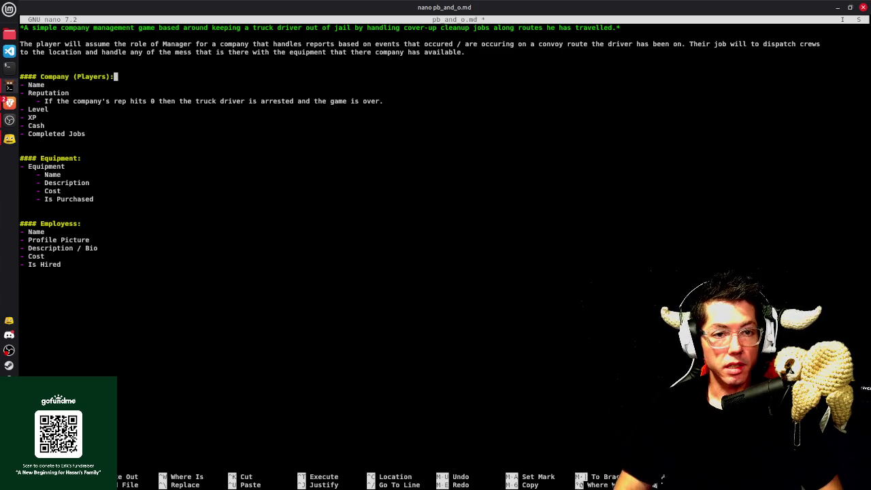
key("ctrl+o")
key("Return")
key("Down")
key("Down")
key("Down")
key("Down")
key("Down")
key("Down")
key("Down")
key("Down")
key("Down")
key("Down")
key("End")
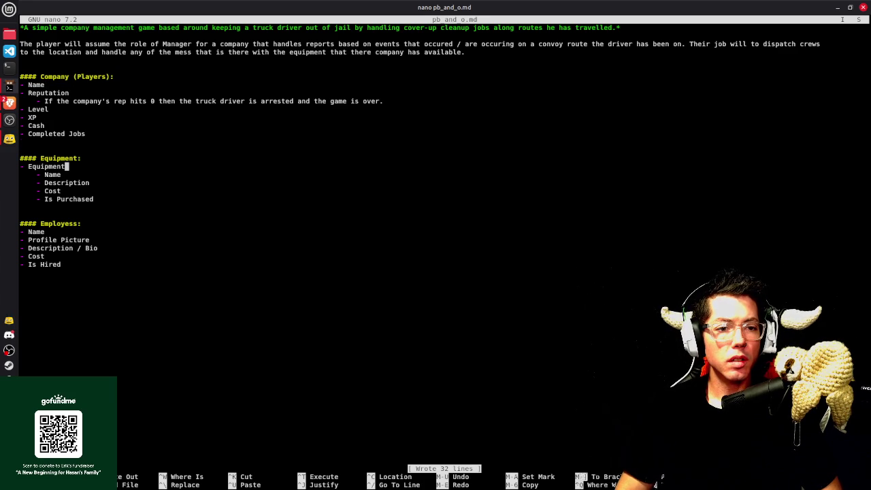
key("Down")
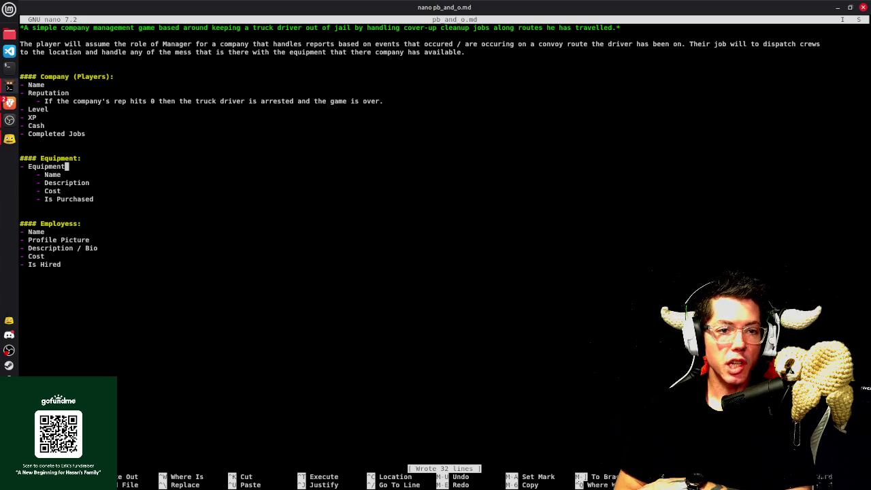
key("Up")
key("Up")
key("Up")
key("Up")
key("Up")
key("Up")
key("Up")
key("Up")
key("Up")
key("Up")
key("Down")
key("Down")
key("Down")
key("Down")
key("Down")
key("Down")
key("ctrl+o")
key("Return")
key("Down")
key("Down")
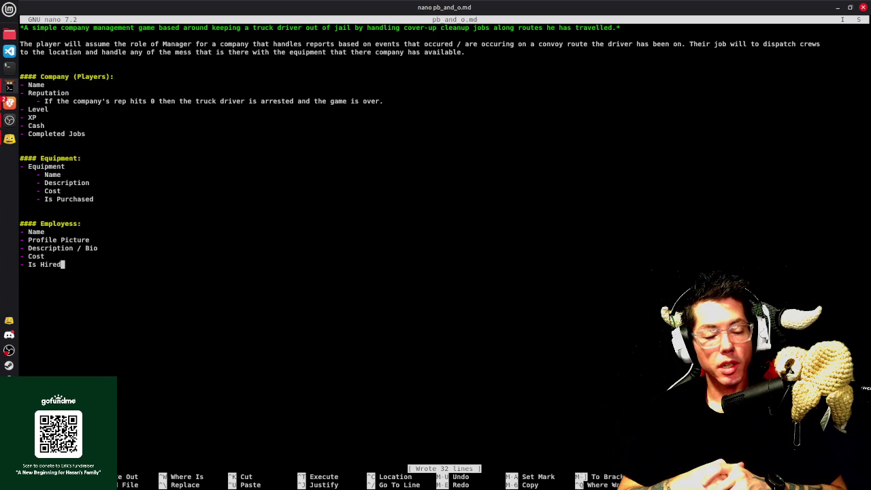
key("Up")
key("Up")
key("Up")
key("Up")
key("Up")
key("Up")
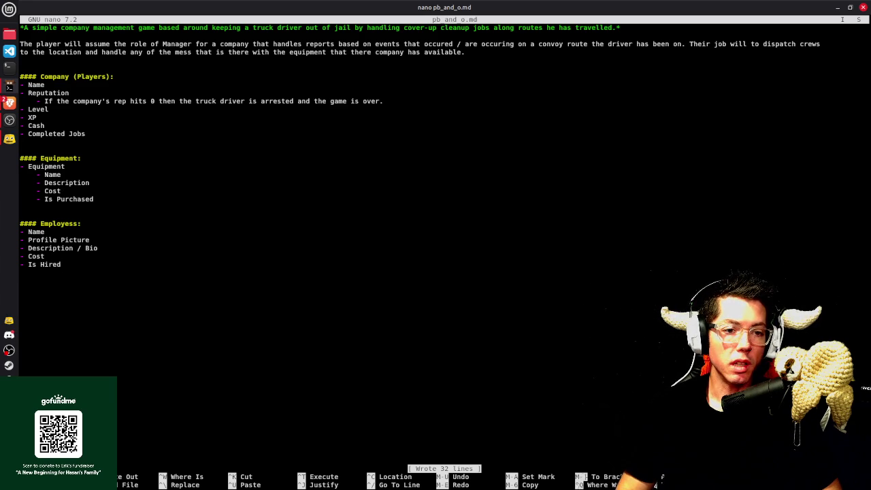
key("Return")
Add a '- Required Level' item under Cost and save
type("- Required Level")
key("ctrl+o")
key("Return")
Unindent the Is Purchased, Required Level and Cost items under Equipment
key("Down")
key("Down")
key("Down")
key("Down")
key("Down")
key("Down")
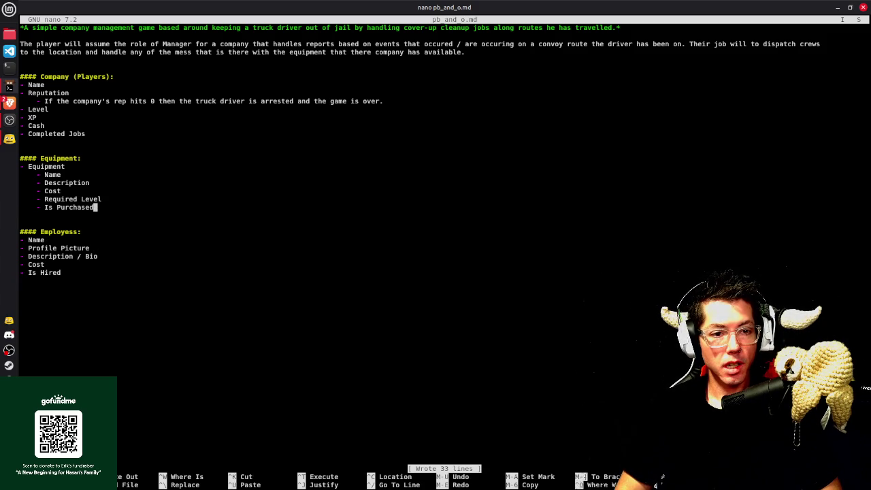
key("Home")
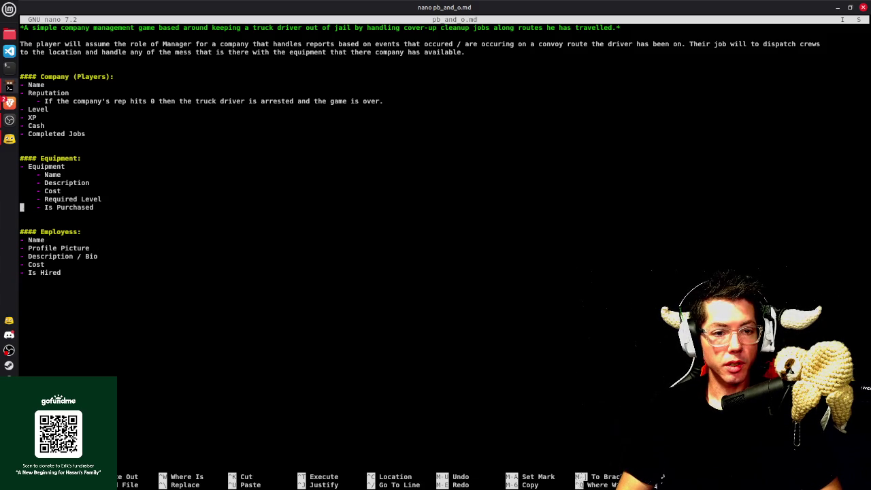
key("shift+End")
key("Home")
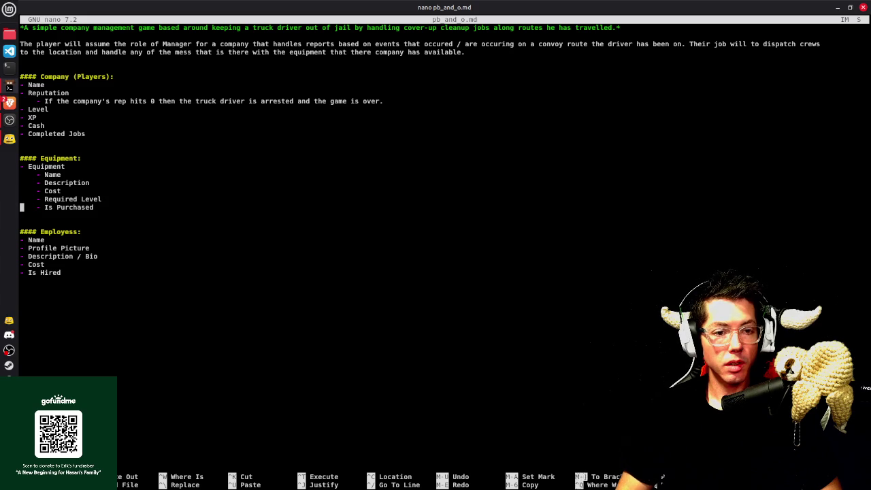
key("Delete")
key("Delete")
key("Delete")
key("Delete")
key("Up")
key("Delete")
key("Delete")
key("Delete")
key("Delete")
key("Up")
key("Delete")
key("Delete")
Delete the redundant '- Equipment' parent line, save, and add a blank line after Name
key("Delete")
key("Delete")
key("Up")
key("Delete")
key("Delete")
key("Delete")
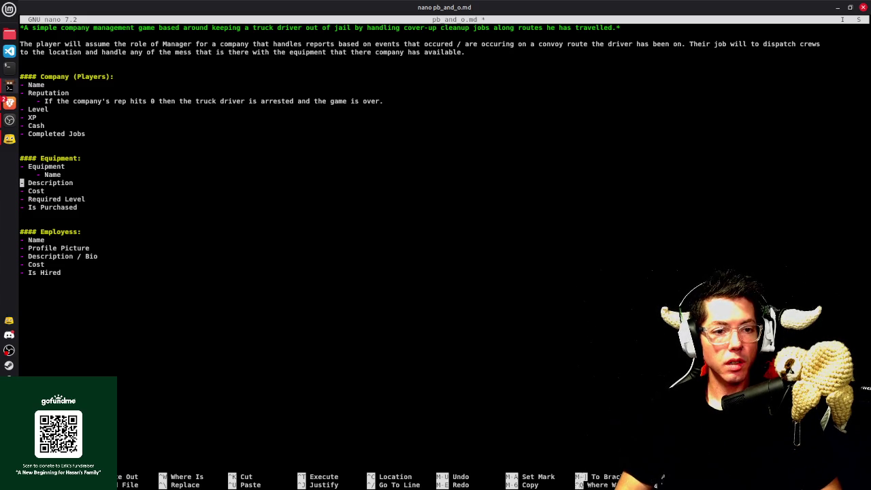
key("Up")
key("shift+End")
key("Delete")
key("BackSpace")
key("ctrl+o")
key("Return")
key("Down")
key("Down")
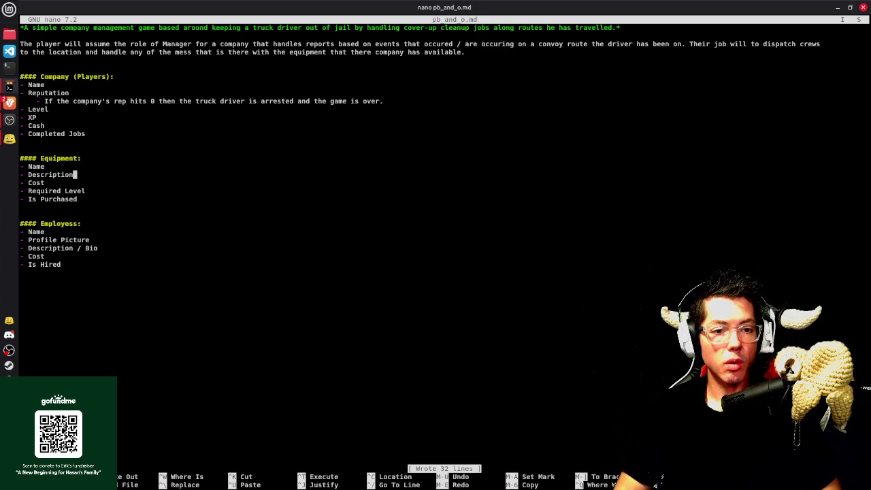
key("Up")
key("Return")
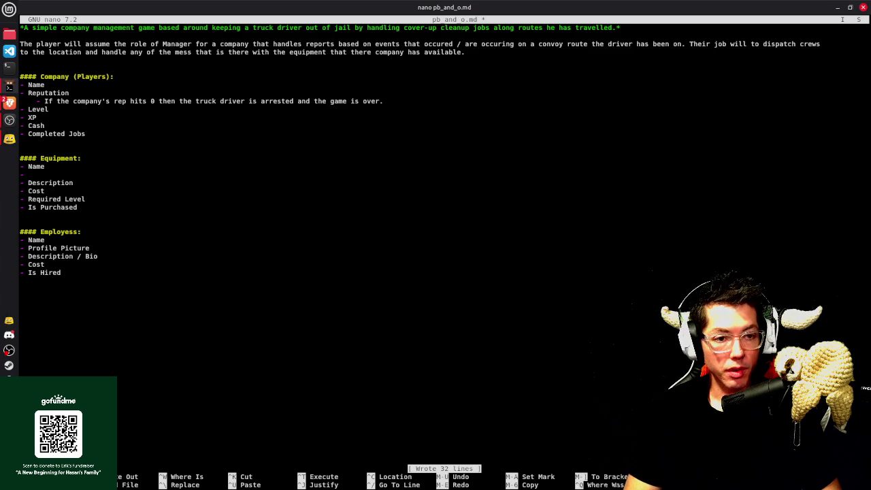
Label the blank Equipment bullet 'Equipment Image' and save the file
type("Item Ty")
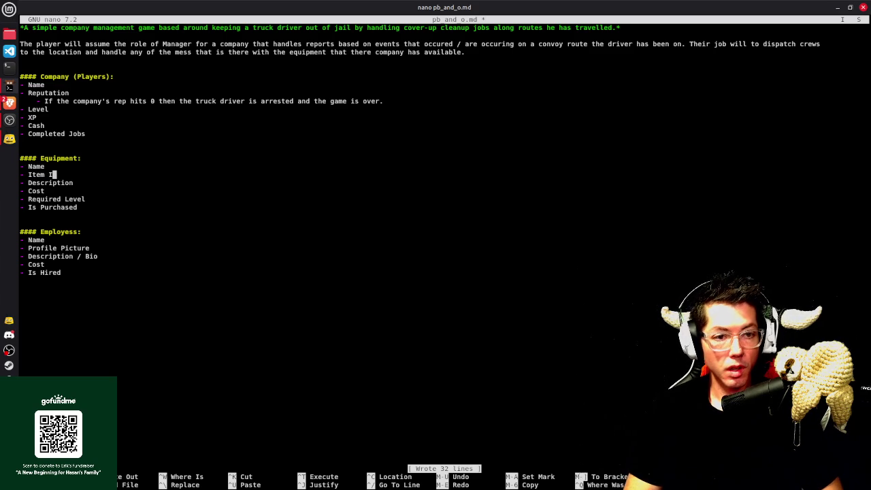
key("BackSpace")
key("BackSpace")
key("BackSpace")
key("BackSpace")
key("BackSpace")
key("BackSpace")
type("Equipment Image")
key("ctrl+o")
key("Return")
Move to the end of the Is Hired line and save the file again
key("Down")
key("Down")
key("Down")
key("Down")
key("Down")
key("Down")
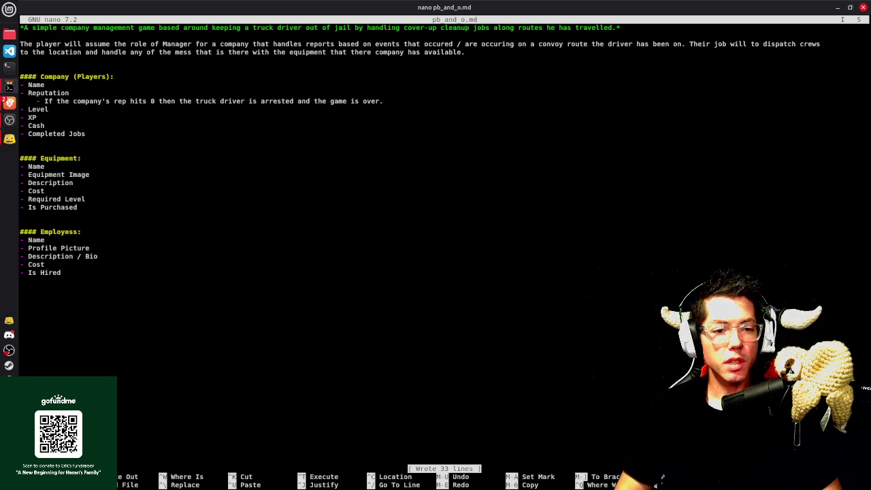
key("Down")
key("Down")
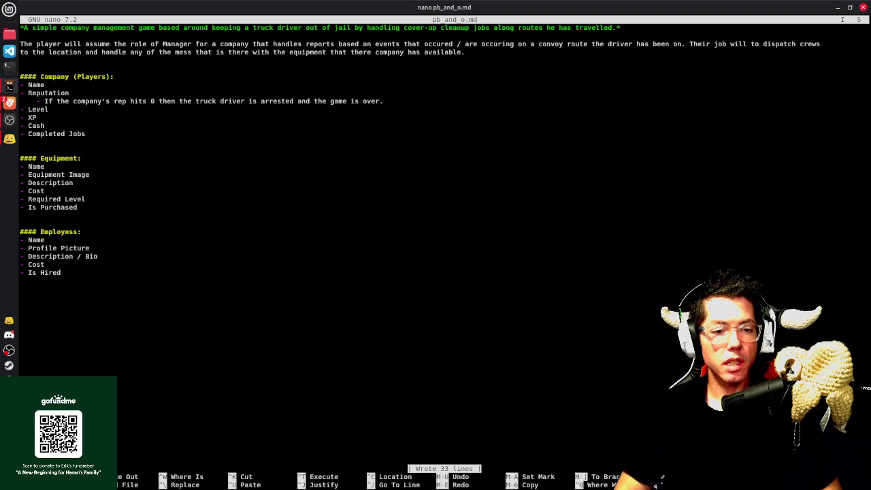
key("ctrl+o")
key("Return")
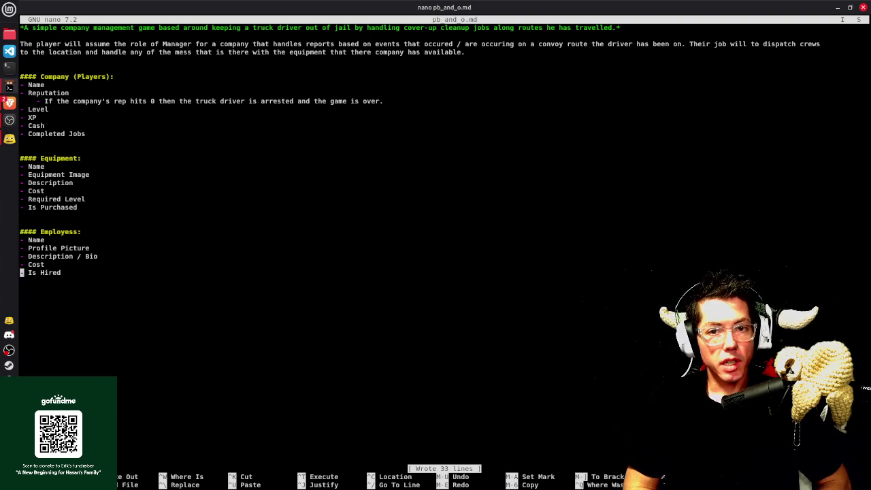
key("Up")
key("Up")
key("Up")
Begin an italic Employess note: hires are RNG based and only briefly available
key("Return")
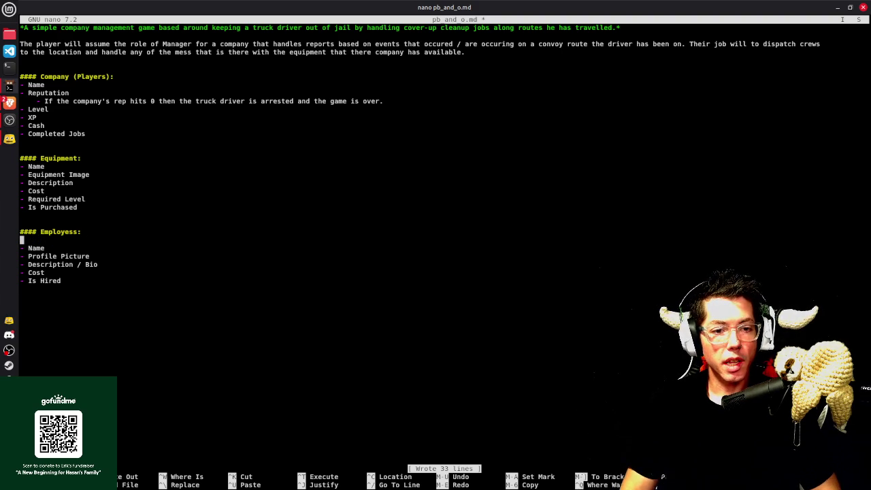
key("BackSpace")
type("These are going to be ")
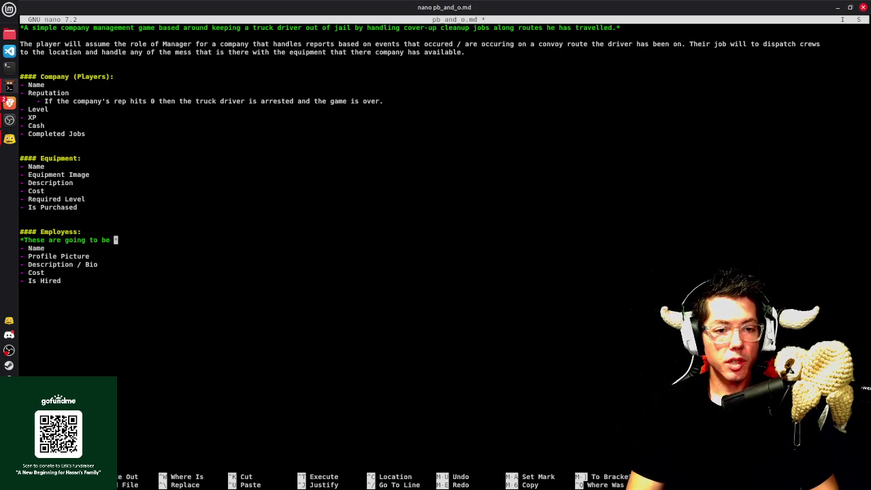
type("RNG based and will only be ava")
key("BackSpace")
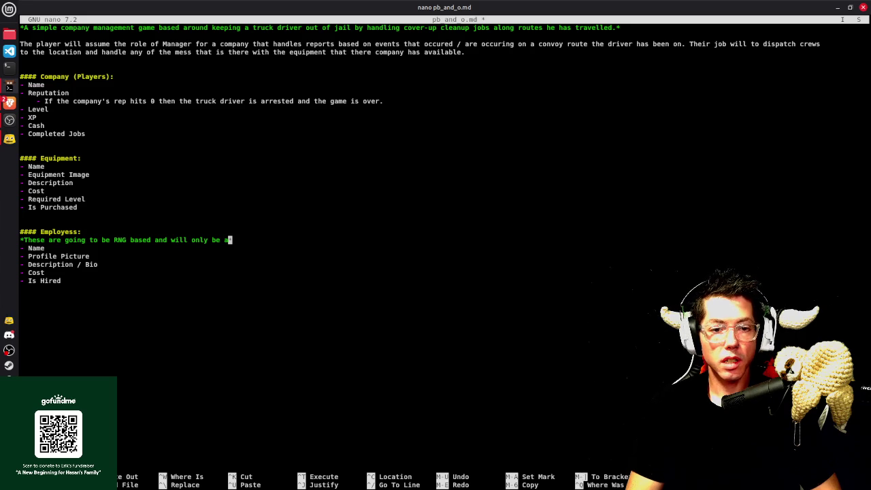
type("ailabl")
key("BackSpace")
key("BackSpace")
key("BackSpace")
type("ble for a short amount of time; persistence happens when the player hires them -- they get moved into the ")
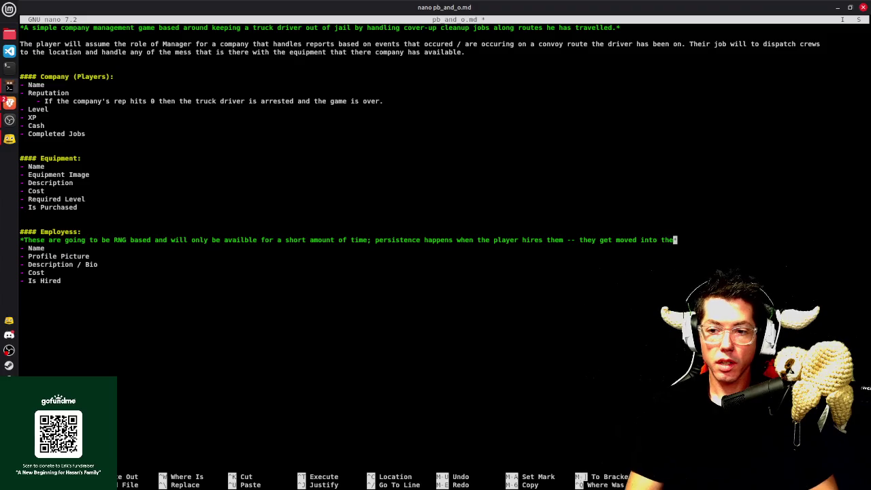
type("database and")
Finish the Employess note with 'stored for posterity.' and save
type(" stored ")
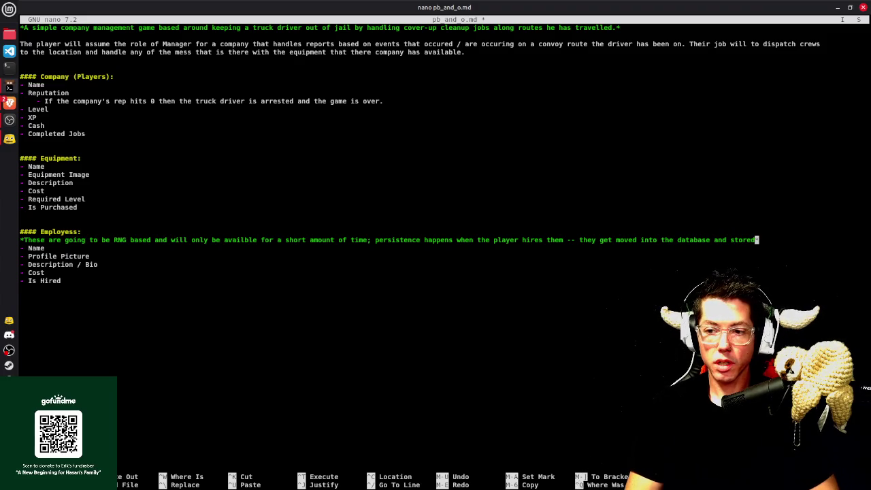
type("for ")
type("persi")
key("BackSpace")
key("BackSpace")
key("BackSpace")
type("or p")
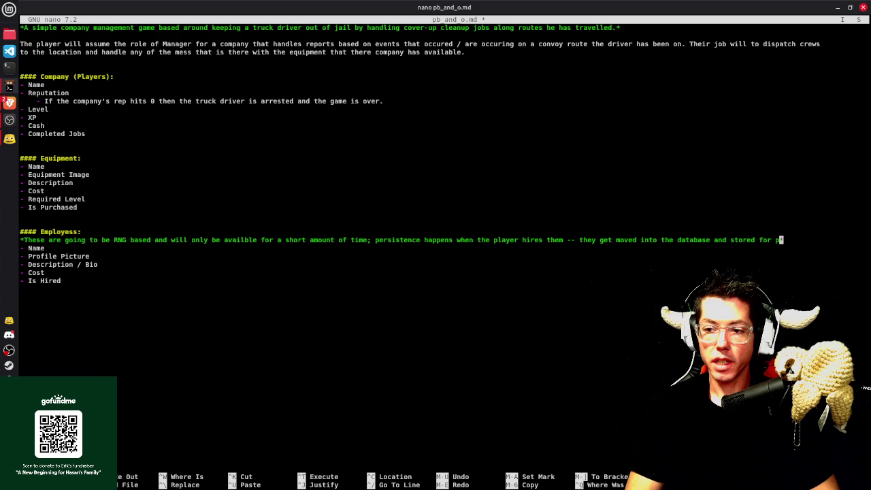
type("osterity")
key("BackSpace")
key("BackSpace")
type("ty")
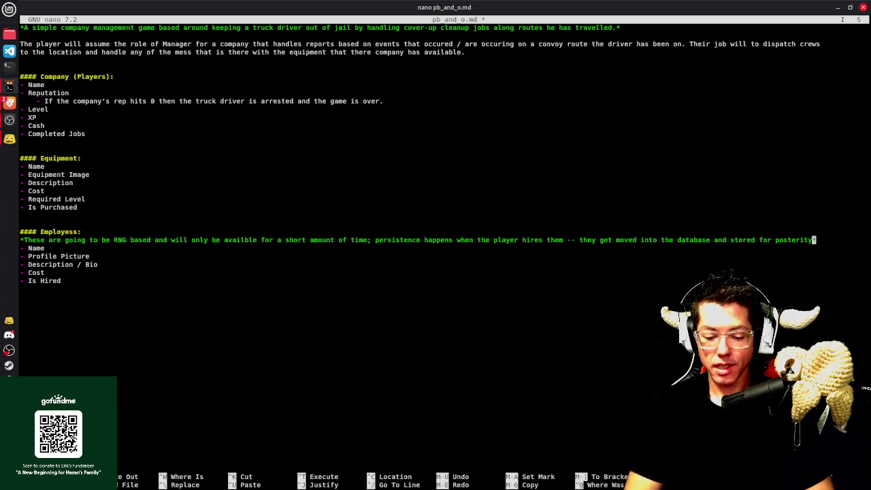
type(".")
key("ctrl+o")
key("Return")
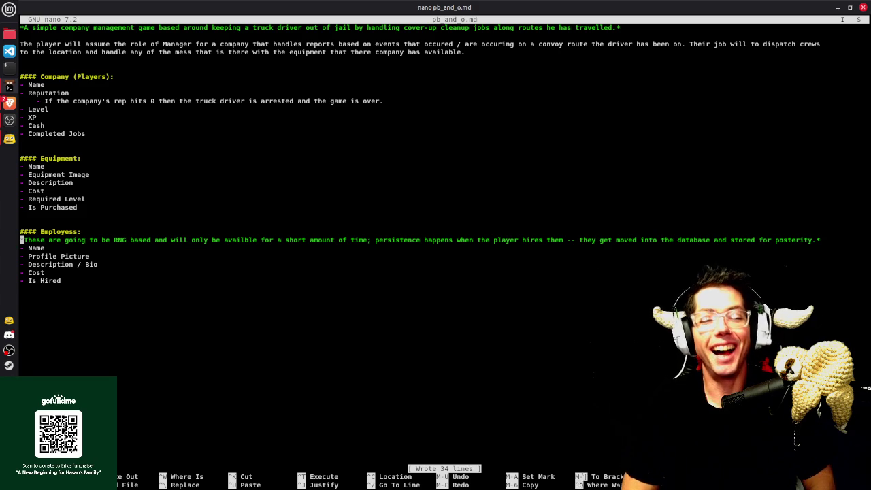
Split the Employess note onto two lines before 'and stored', saving first
key("End")
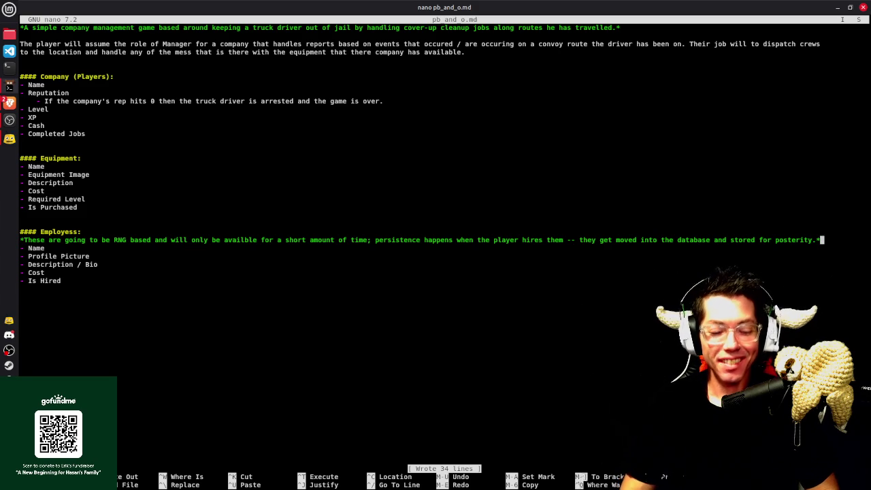
key("ctrl+o")
key("Return")
key("ctrl+Left")
key("ctrl+Left")
key("ctrl+Left")
key("ctrl+Left")
key("ctrl+Left")
key("ctrl+Right")
key("Return")
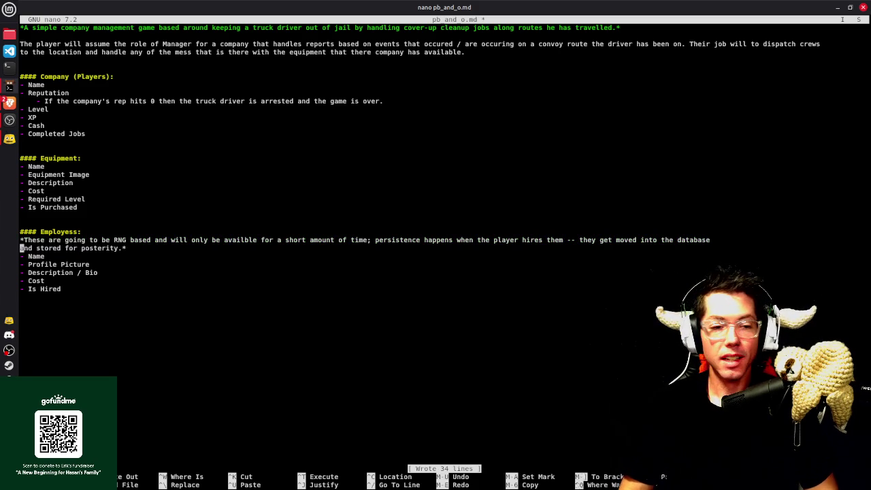
key("Up")
key("End")
Close the first note line's italics with '*', save, and add a blank line after the note
type("*")
key("ctrl+o")
key("Return")
key("ctrl+o")
key("Return")
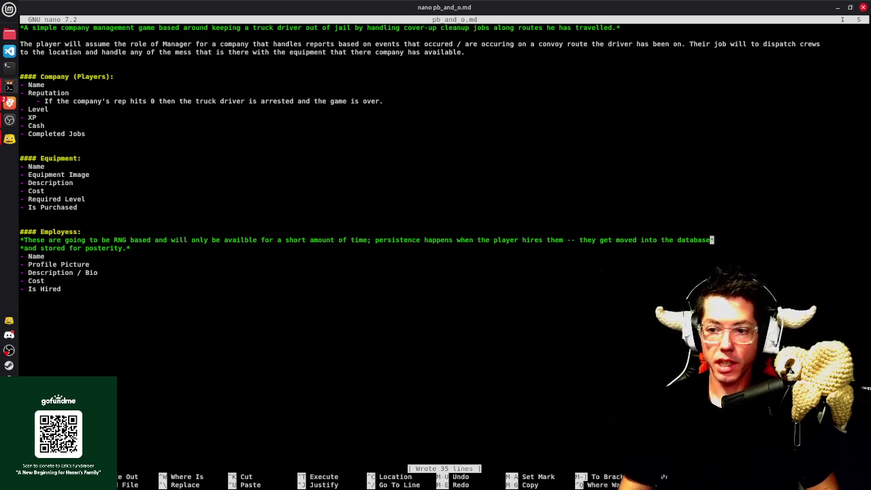
key("Down")
key("Up")
key("Return")
key("Up")
key("Up")
key("Up")
key("Up")
key("Up")
key("Up")
key("Up")
key("Up")
key("Return")
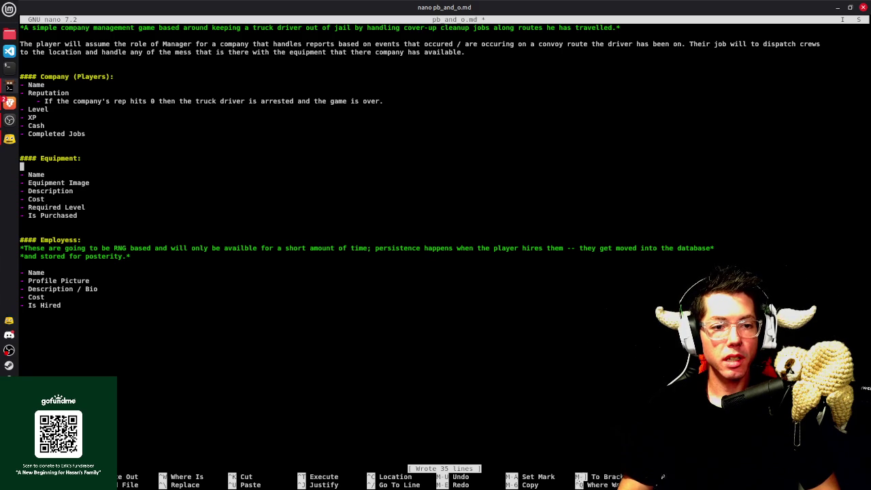
Begin the italic Equipment note 'These will be pre-built and stored in the database so the player has visual…'
type("*(*")
key("Left")
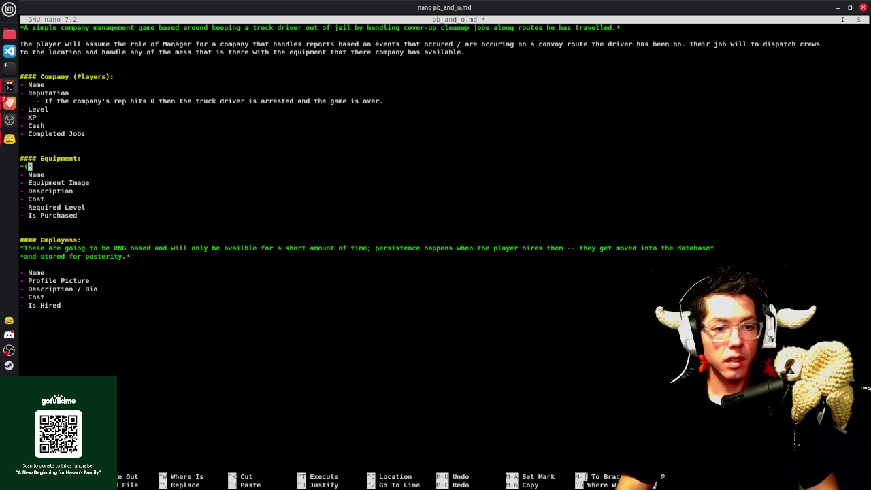
type("These will be pre-built and stored in the d")
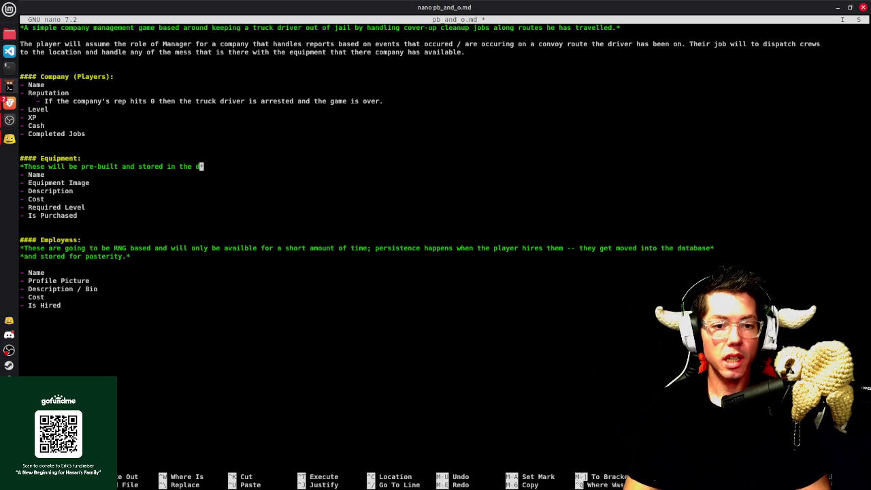
type("abase")
key("BackSpace")
key("BackSpace")
type("e f")
type("so they player")
key("BackSpace")
type("has visual ")
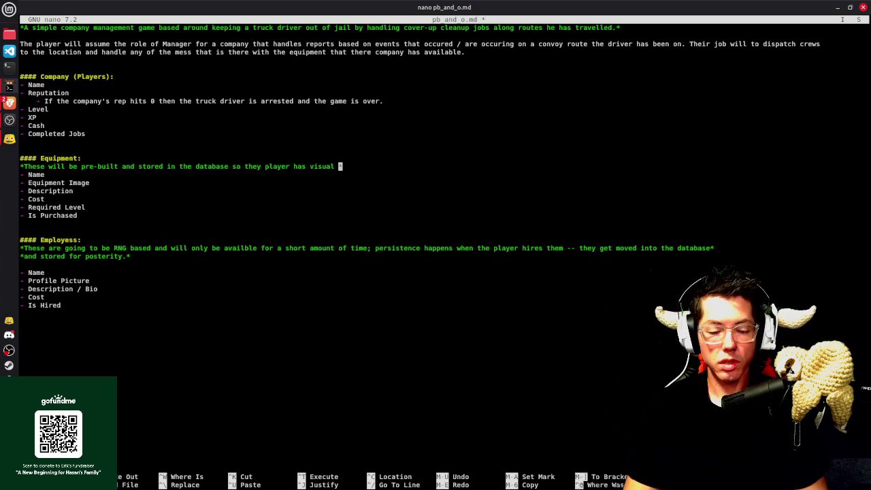
type(" what is a")
type("ailebl")
type("ble")
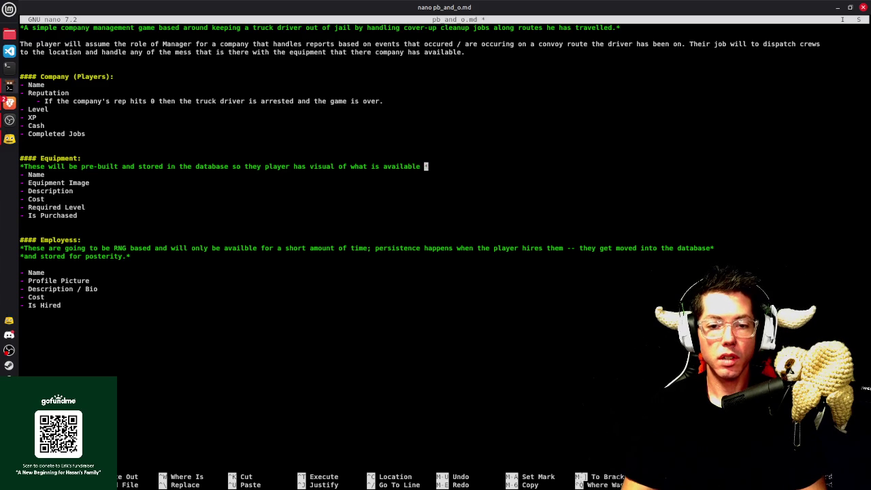
type("for ")
type("them")
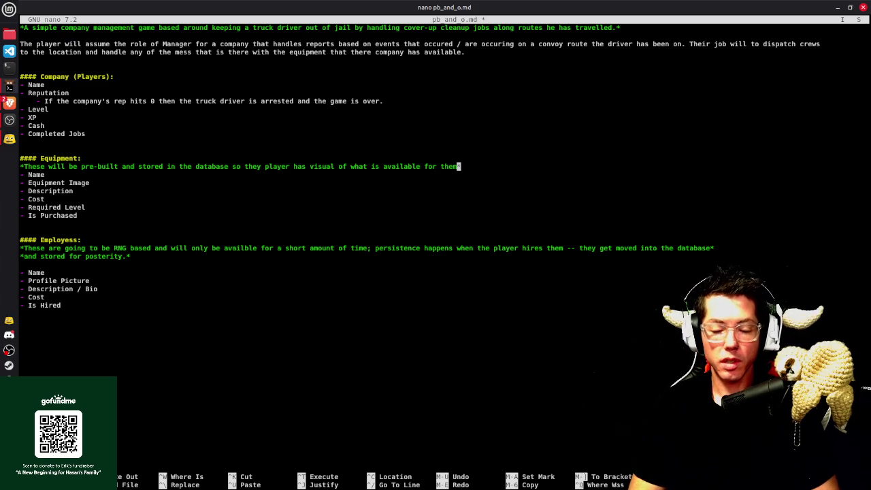
End the Equipment note with 'what they have and what is available' and save
key("BackSpace")
key("BackSpace")
key("BackSpace")
key("BackSpace")
key("BackSpace")
key("BackSpace")
key("BackSpace")
key("BackSpace")
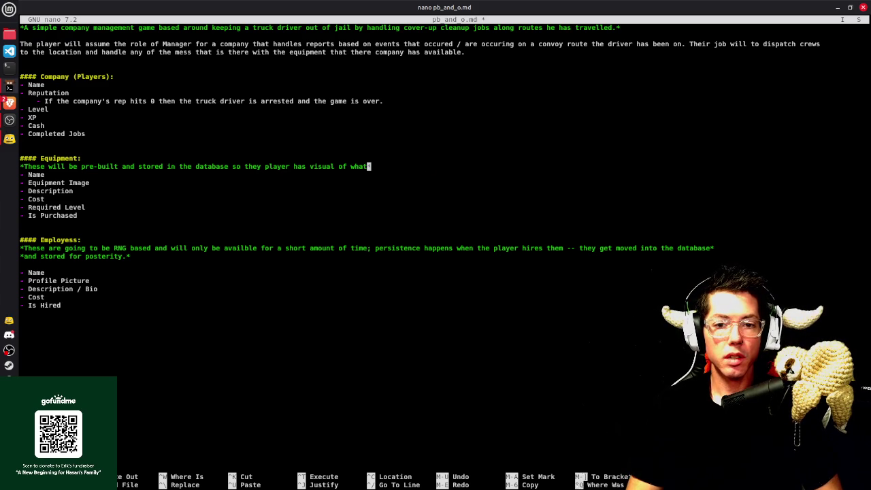
type("they have and what is available")
key("ctrl+o")
key("Return")
key("Up")
key("Up")
key("Up")
key("Up")
key("Up")
key("Up")
key("Up")
key("Up")
key("Up")
key("Down")
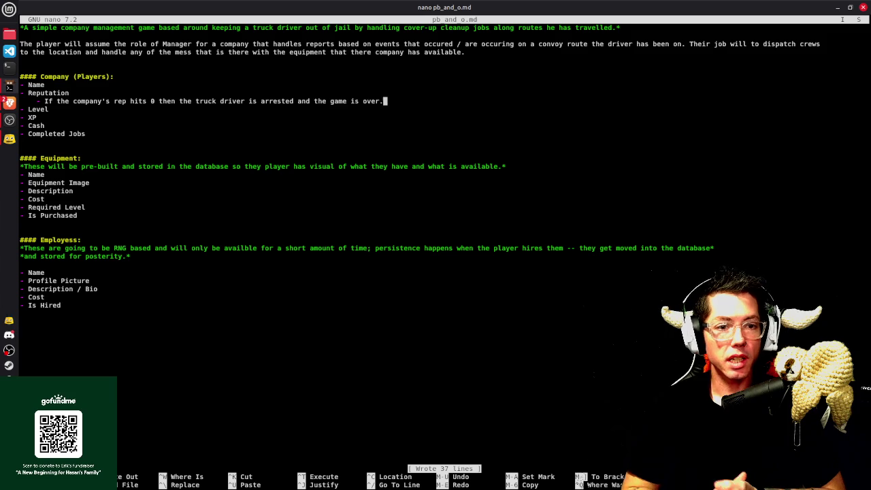
key("Down")
key("Down")
key("Down")
key("Down")
key("Down")
key("Down")
key("Down")
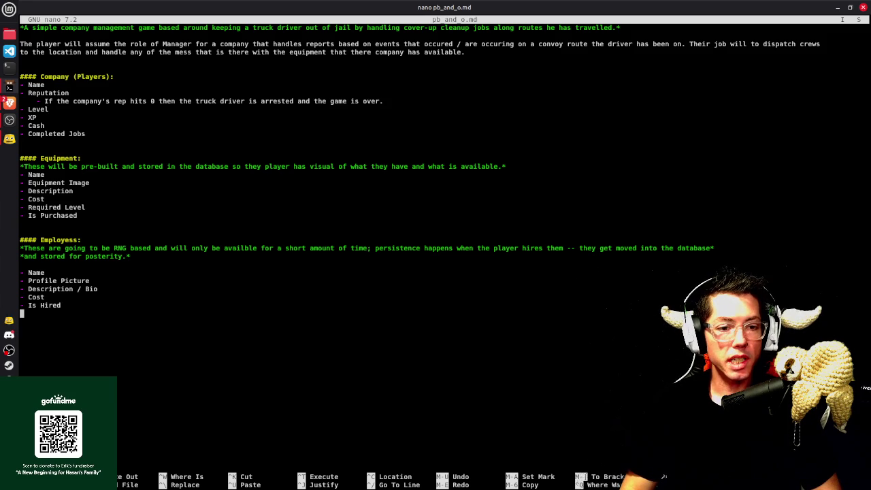
Retitle the last heading '#### Archived Orders:' and start an italic line beneath it
type("####")
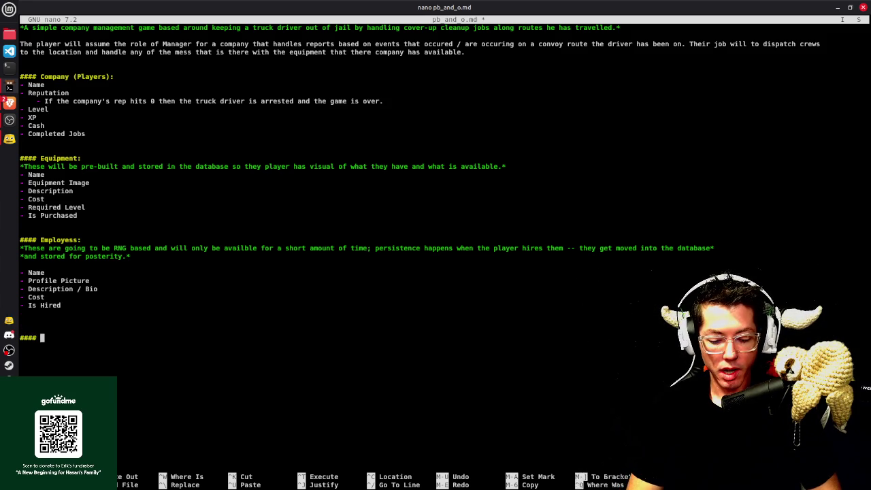
type(" Work ")
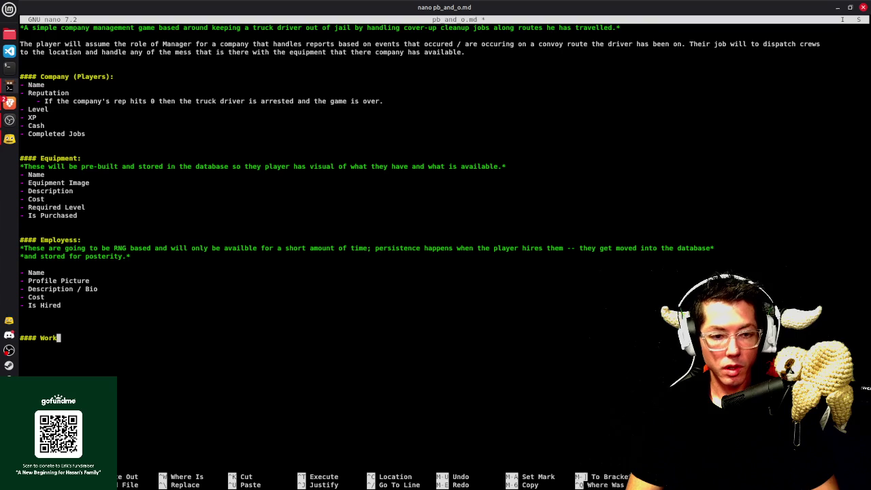
type("Lor")
key("BackSpace")
key("BackSpace")
key("BackSpace")
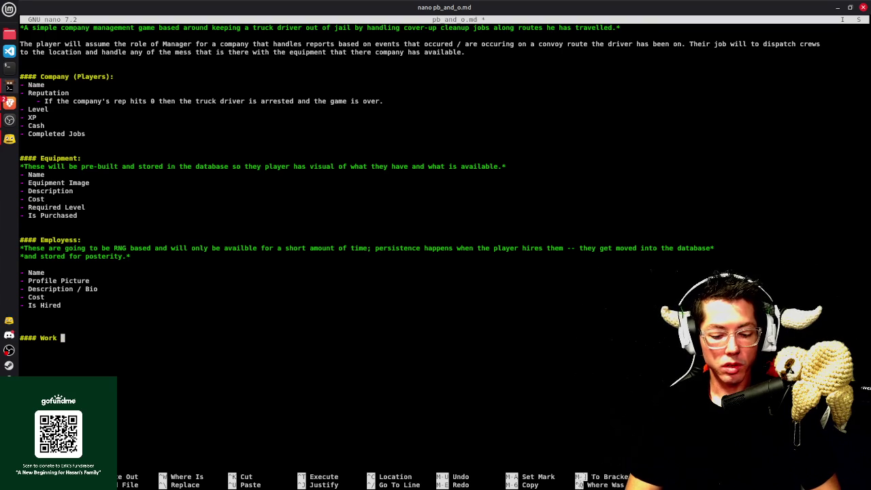
type("Orders")
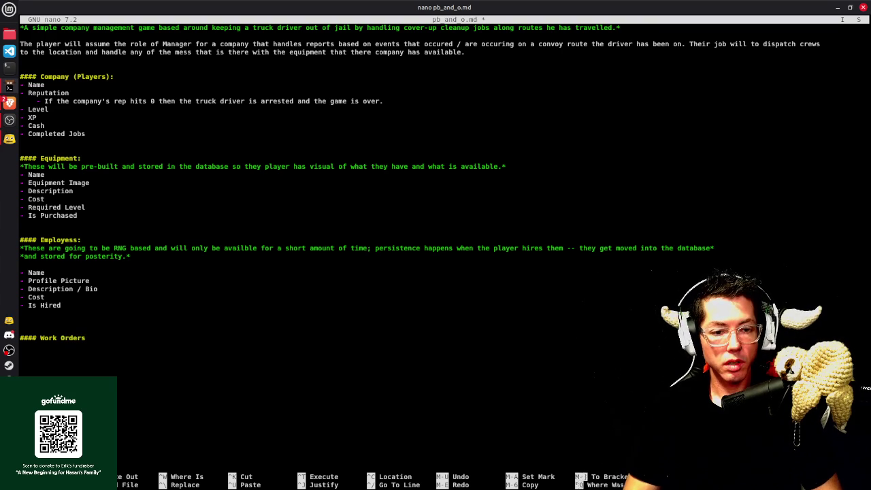
key("BackSpace")
key("BackSpace")
key("BackSpace")
type("Archived Or")
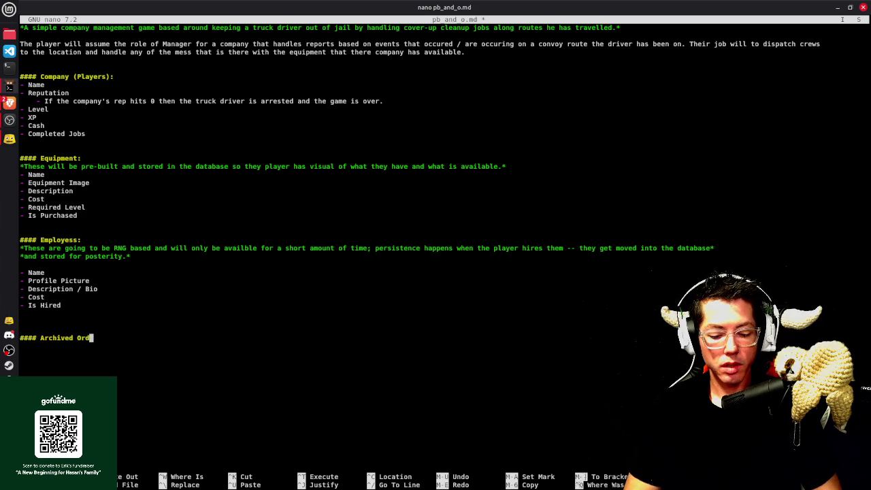
type("ders:")
key("Return")
type("*")
key("Left")
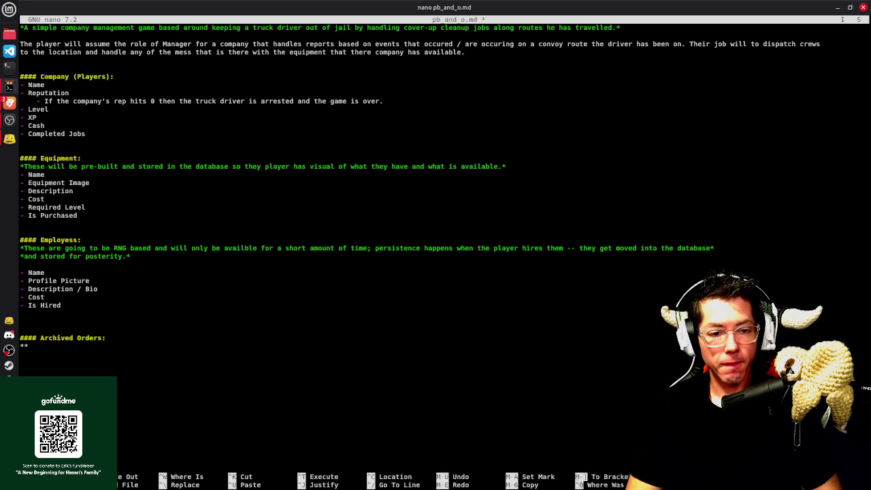
Describe Archived Orders as past job logs from RNG data tied to incoming Damage Reports, and save
type("Past logs of completed jobs based on the simple RNG ")
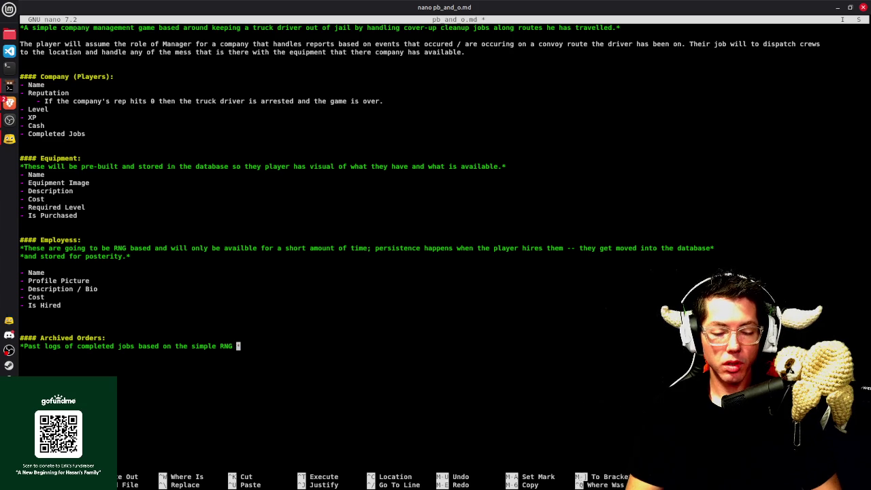
type("data that is ge")
type("nerate")
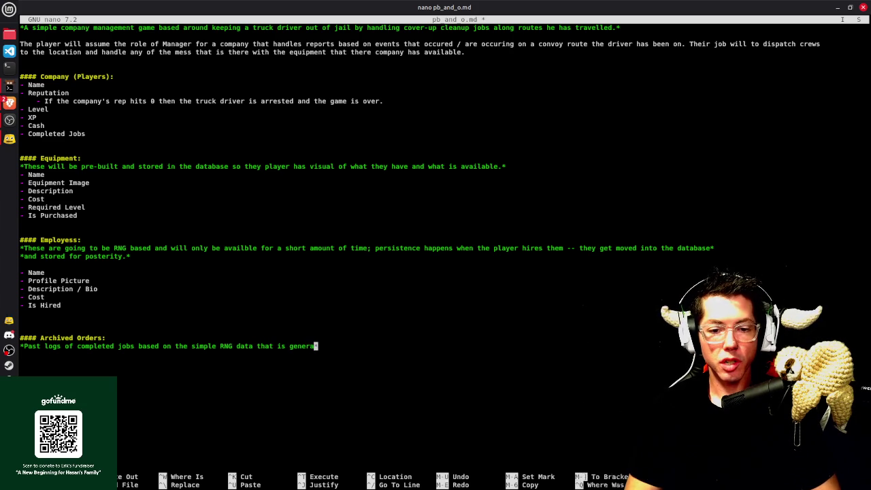
type("d for *")
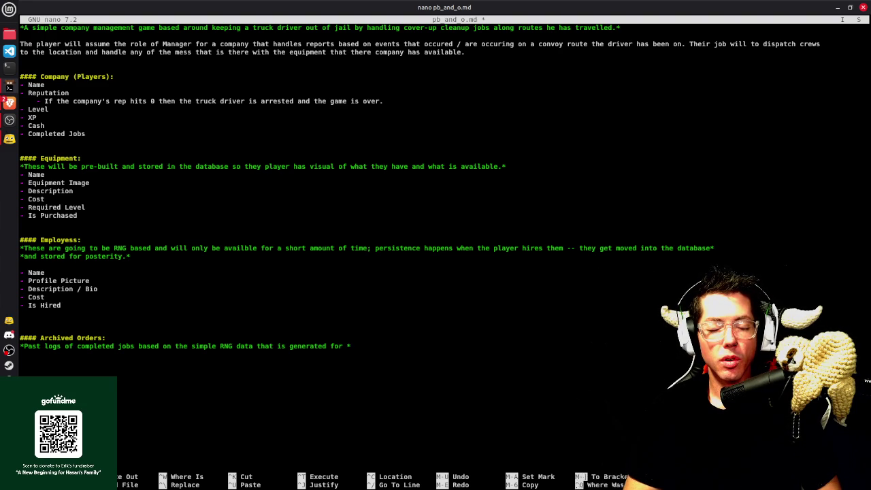
type("tire.")
key("BackSpace")
type("; simple s")
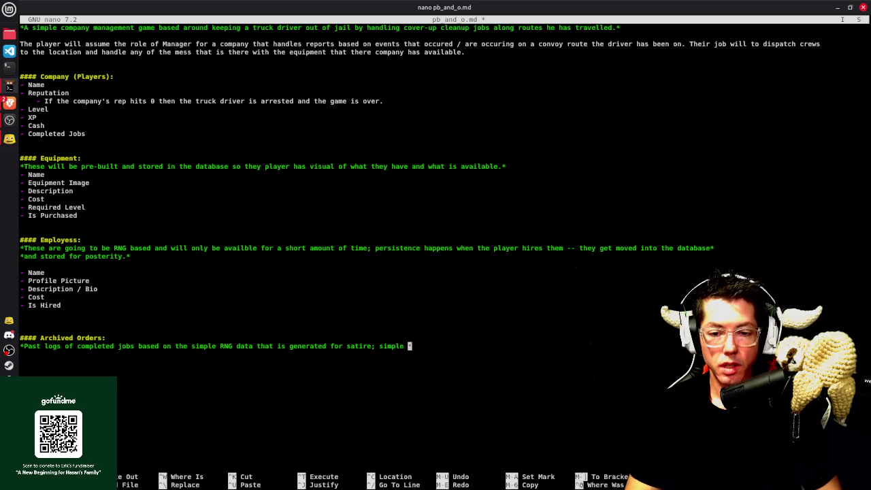
type("trings that will be associated ")
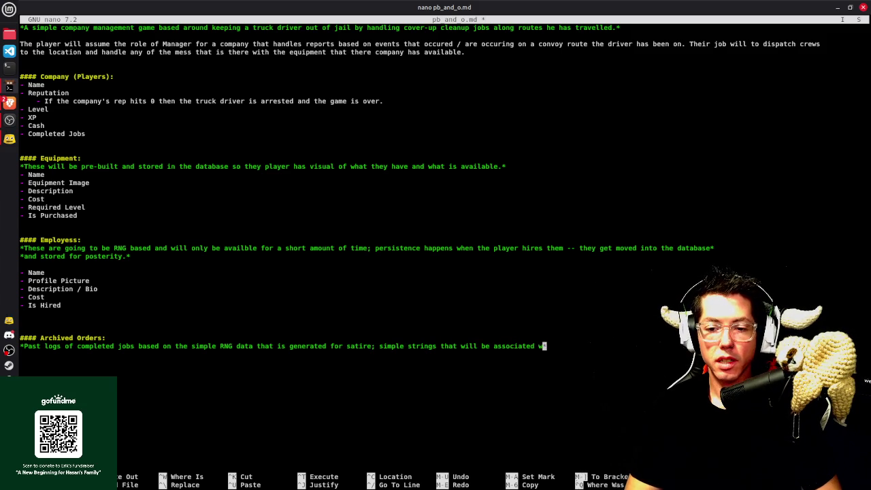
type("with the income")
key("BackSpace")
key("BackSpace")
key("BackSpace")
type("coming Damage Reports.")
key("ctrl+o")
key("Return")
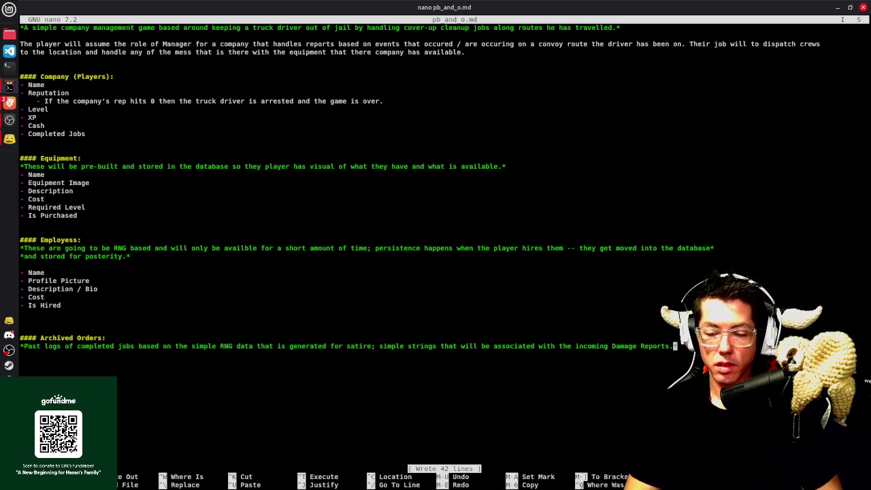
Start a new bullet line below the Archived Orders description
key("Down")
key("Return")
type("-")
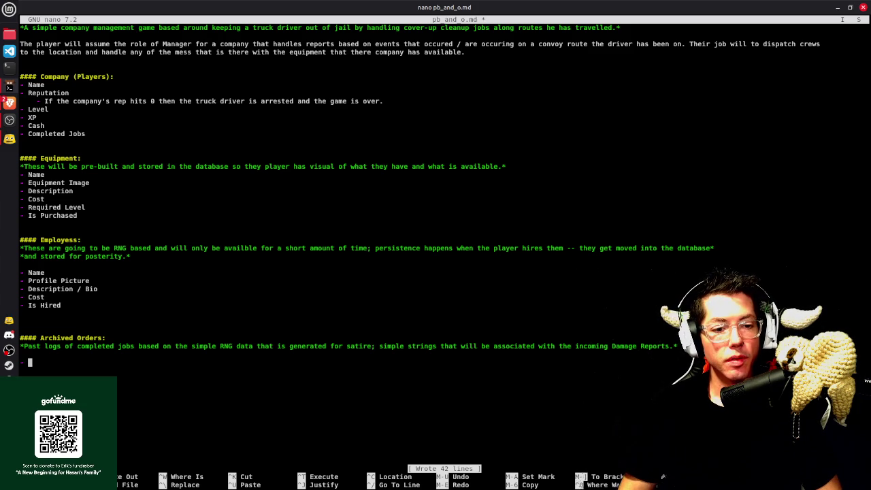
Add 'Job Title' and 'Job Description' bullets under Archived Orders and save
type("Job Title")
key("Return")
type("-")
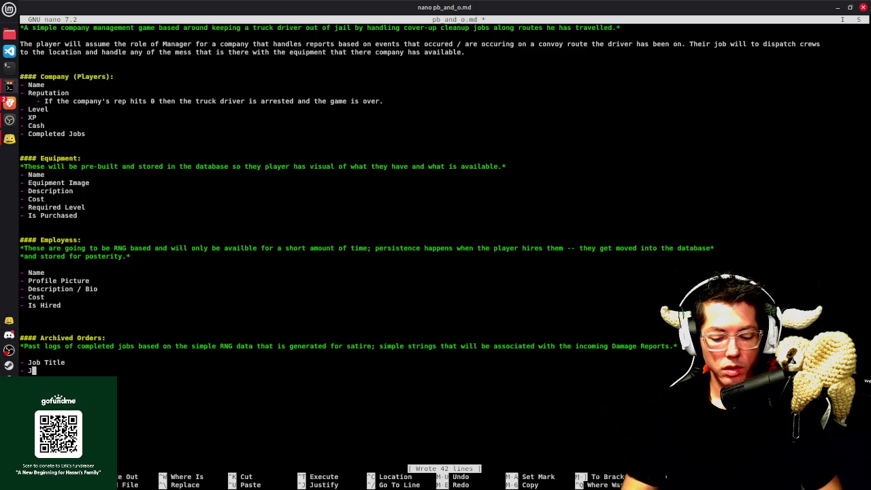
type("Job Desc")
type("ription")
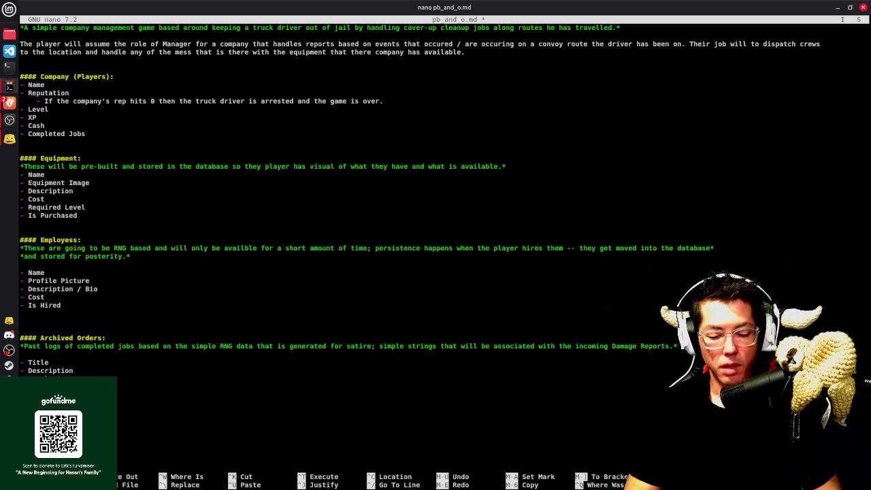
key("ctrl+o")
key("Return")
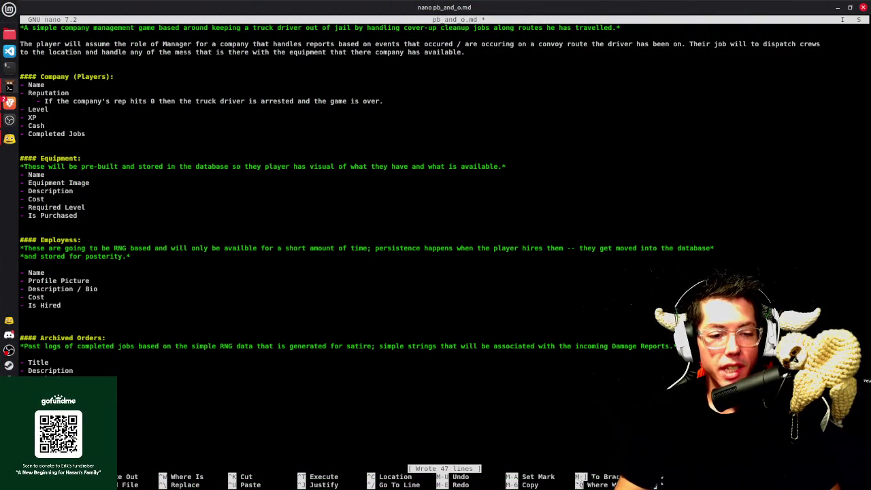
Remove the extra blank line above Archived Orders and save pb_and_o.md
key("ctrl+o")
key("Return")
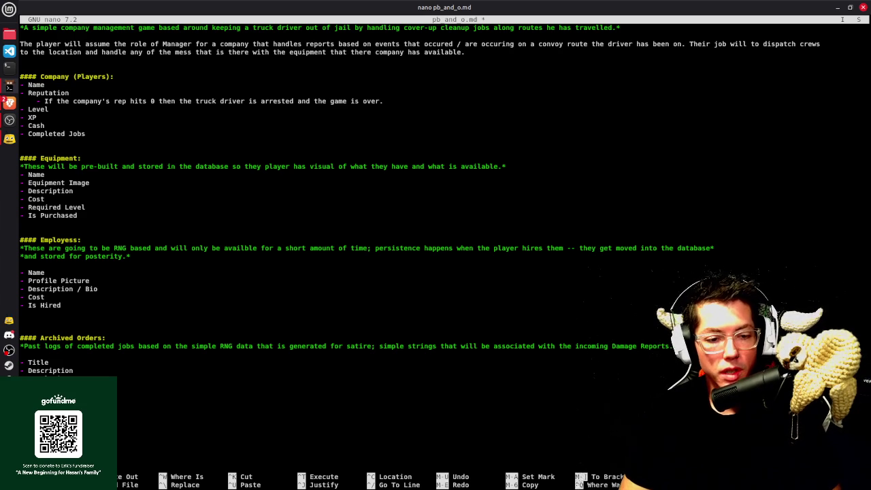
key("ctrl+o")
key("Return")
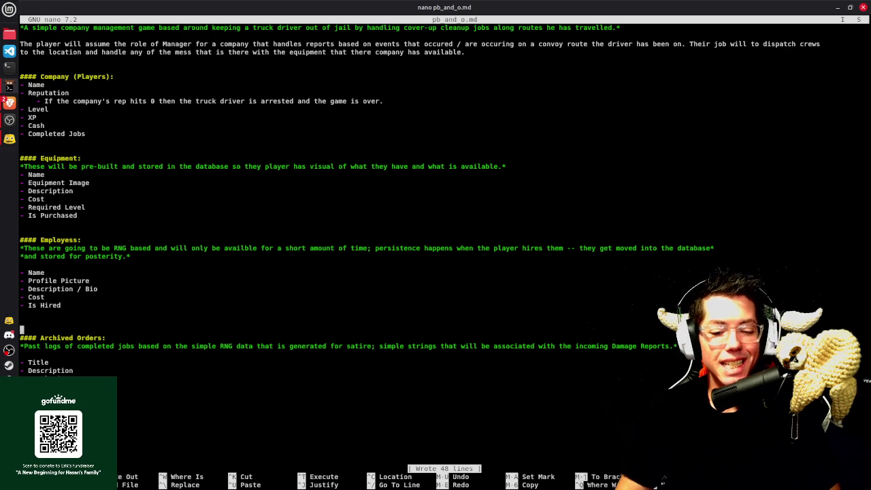
key("ctrl+o")
key("Return")
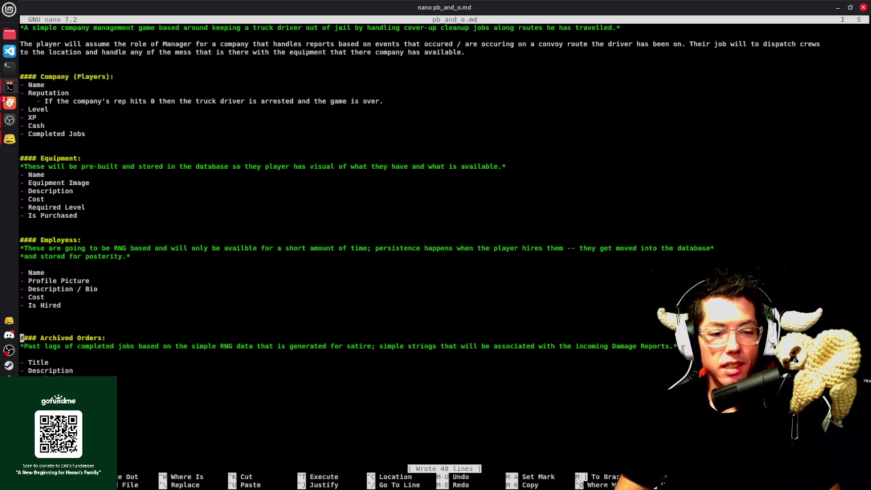
key("Up")
key("BackSpace")
key("ctrl+o")
key("Return")
Remove the blank line under the PB & O title and save the file
key("Up")
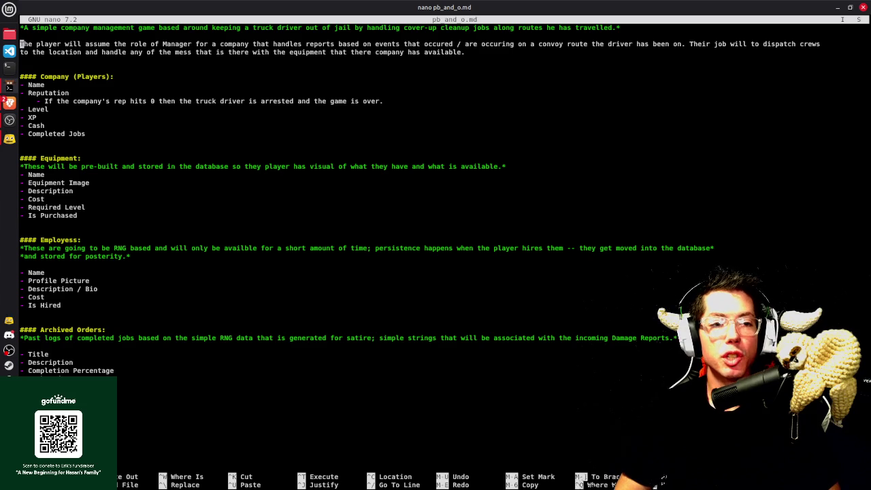
key("Up")
key("Up")
key("Up")
key("Up")
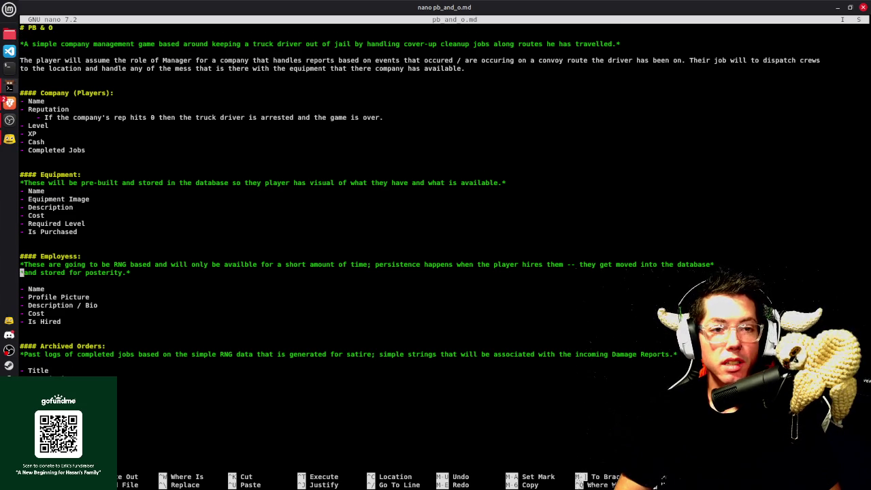
key("BackSpace")
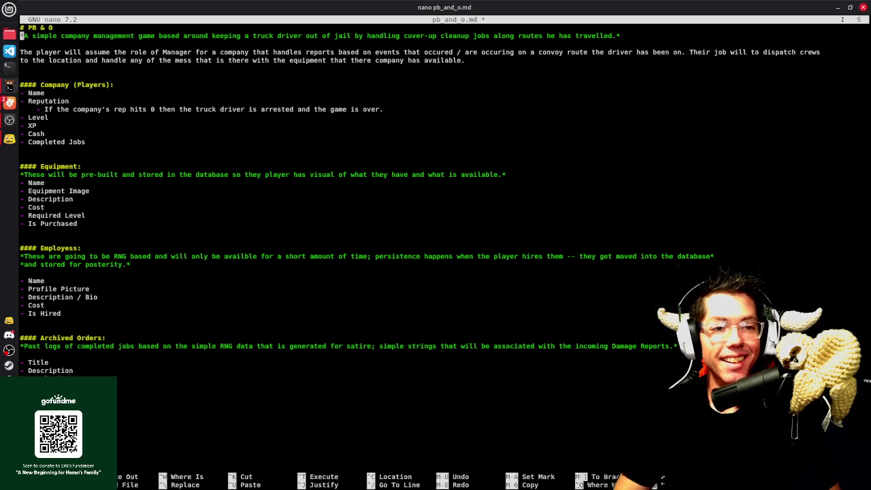
key("ctrl+o")
key("Return")
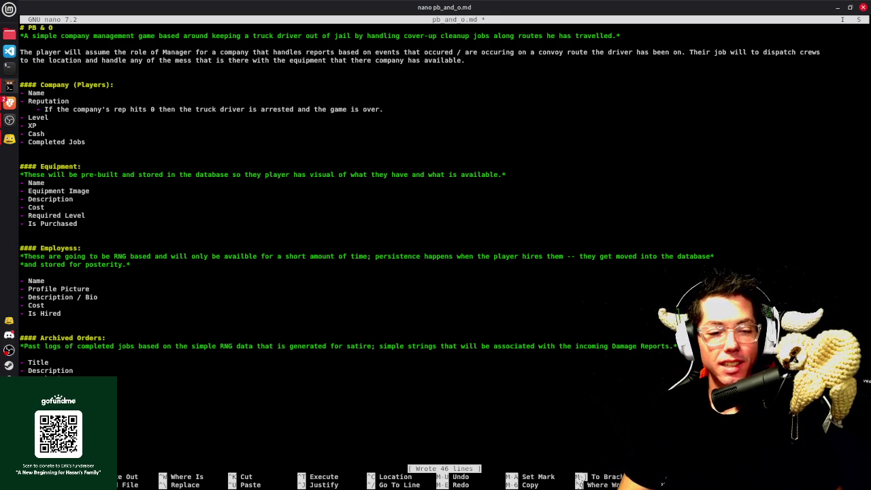
key("ctrl+o")
key("Return")
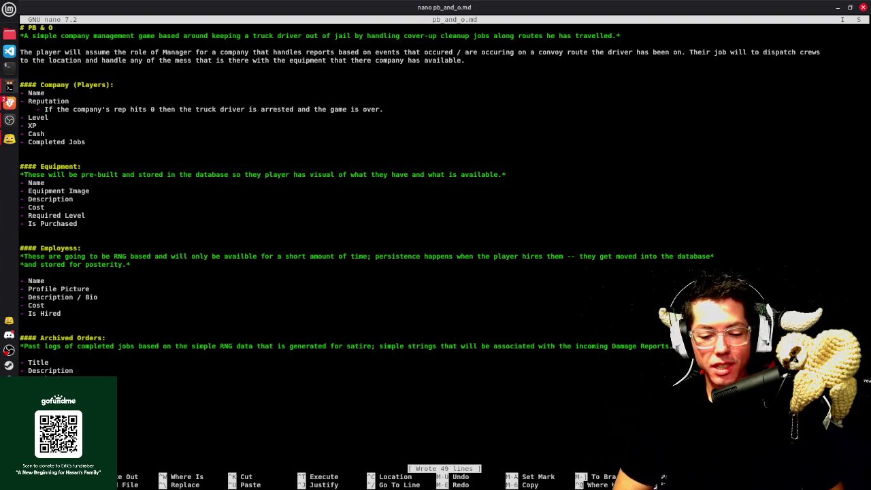
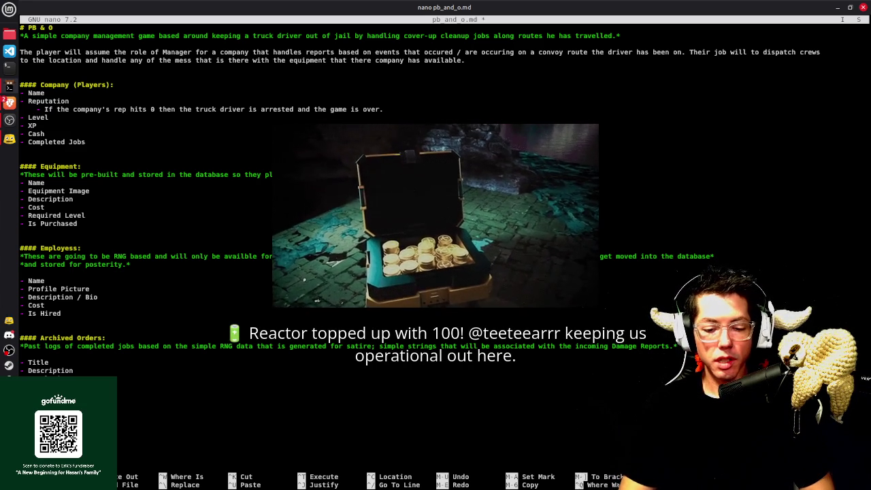
Save the 54-line pb_and_o.md design doc, then add a line break
key("ctrl+o")
key("Return")
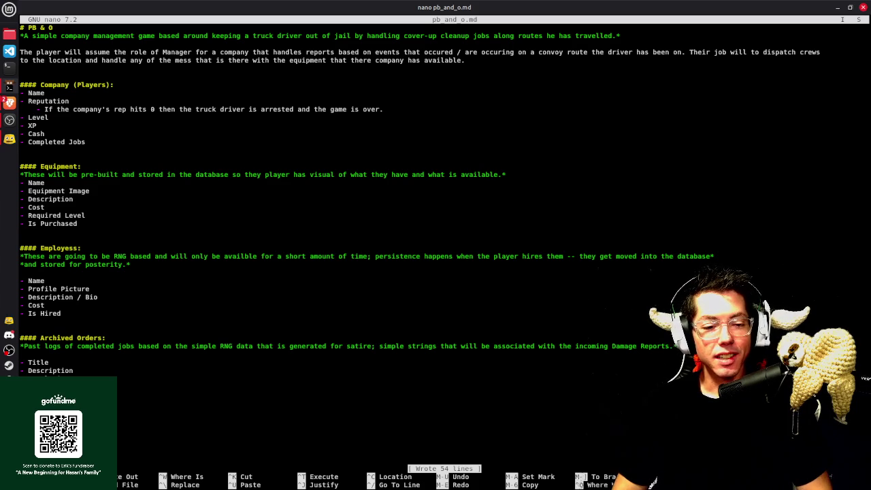
key("Return")
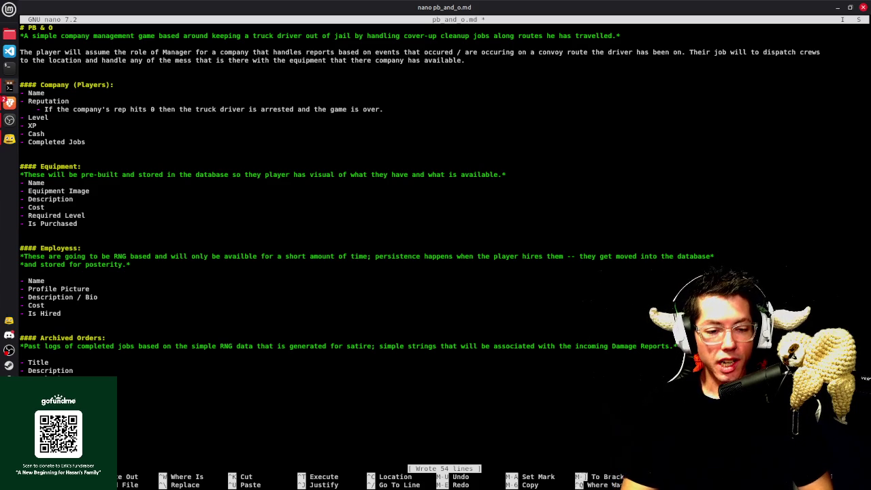
Write the edited pb_and_o.md to disk again and move down a line
key("ctrl+o")
key("Return")
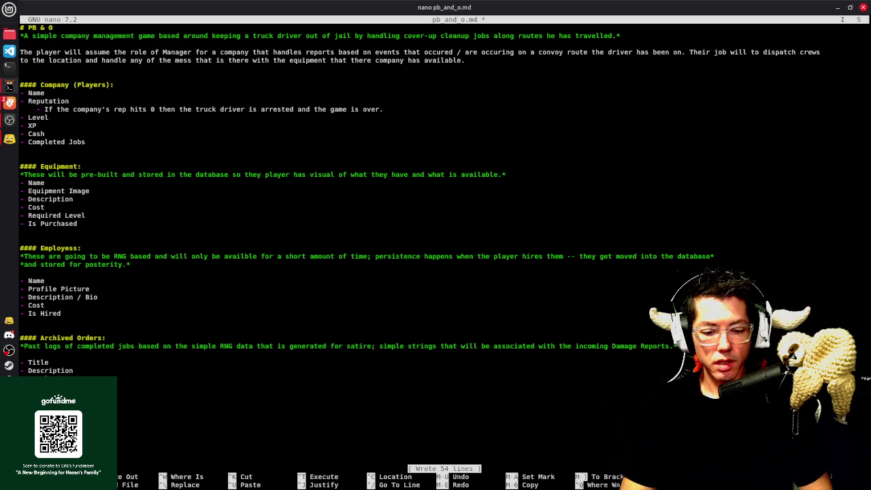
key("Down")
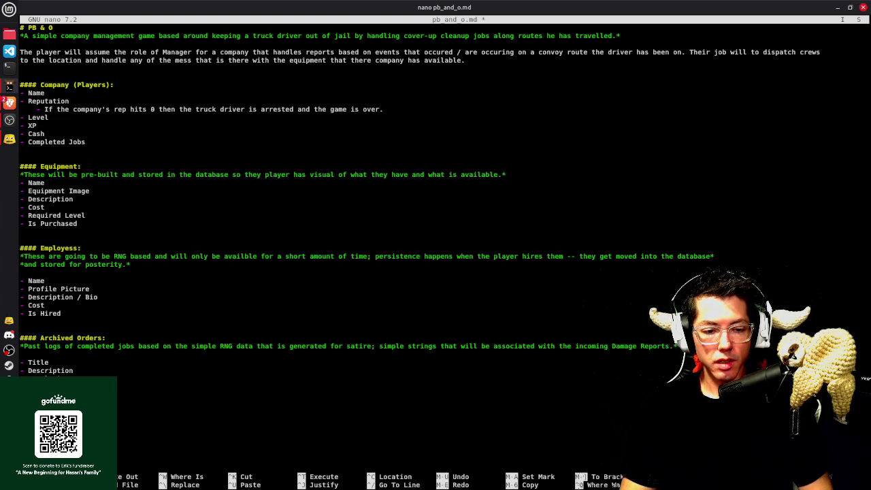